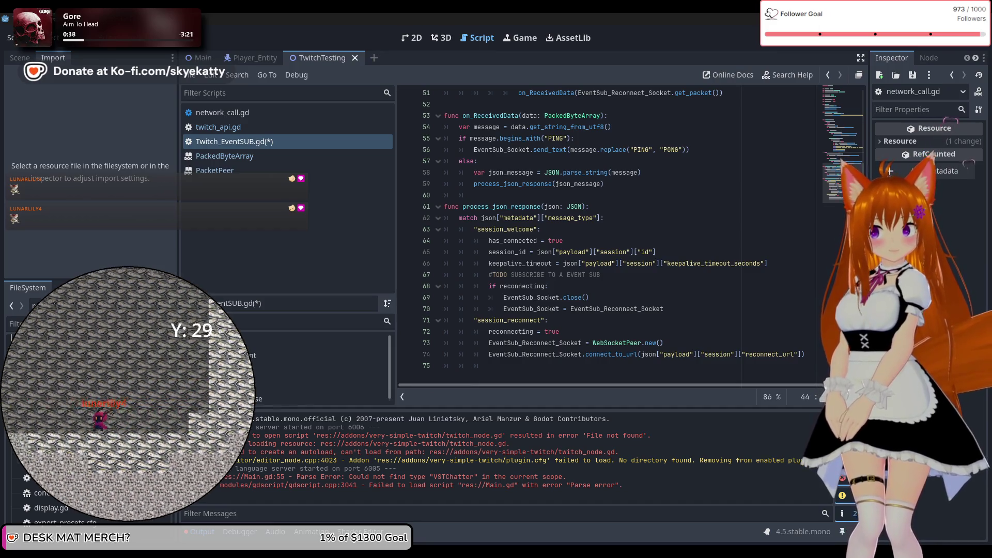
Review Twitch_EventSUB.gd from line 1, place the caret on blank line 22, then switch to twitch_api.gd.
scroll(654, 164, "up", 2)
scroll(654, 164, "up", 14)
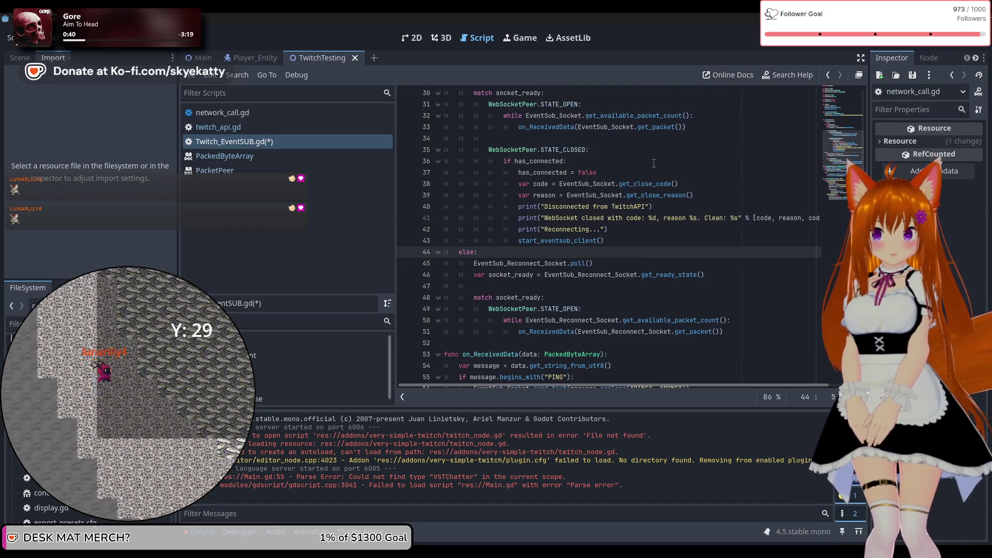
scroll(654, 163, "up", 1)
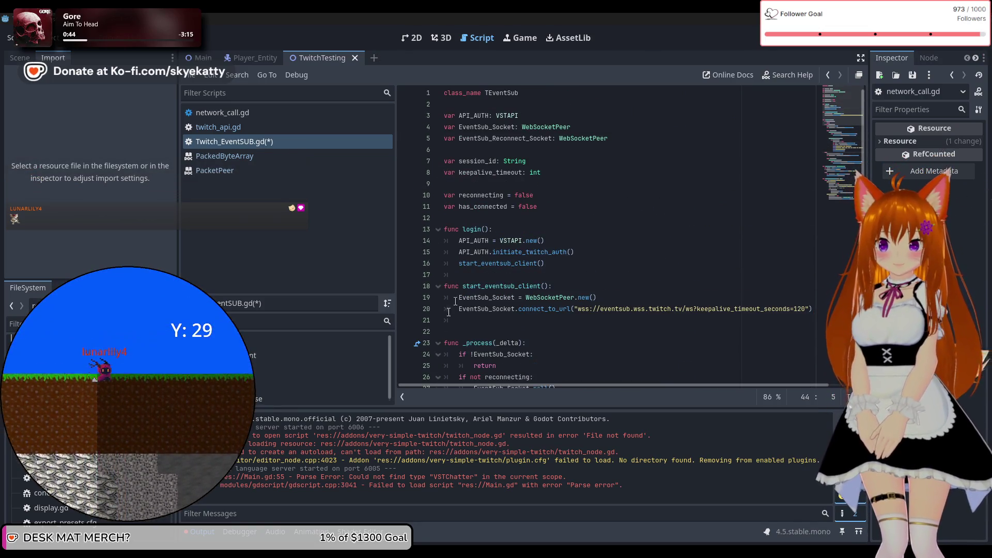
left_click(461, 325)
left_click(455, 332)
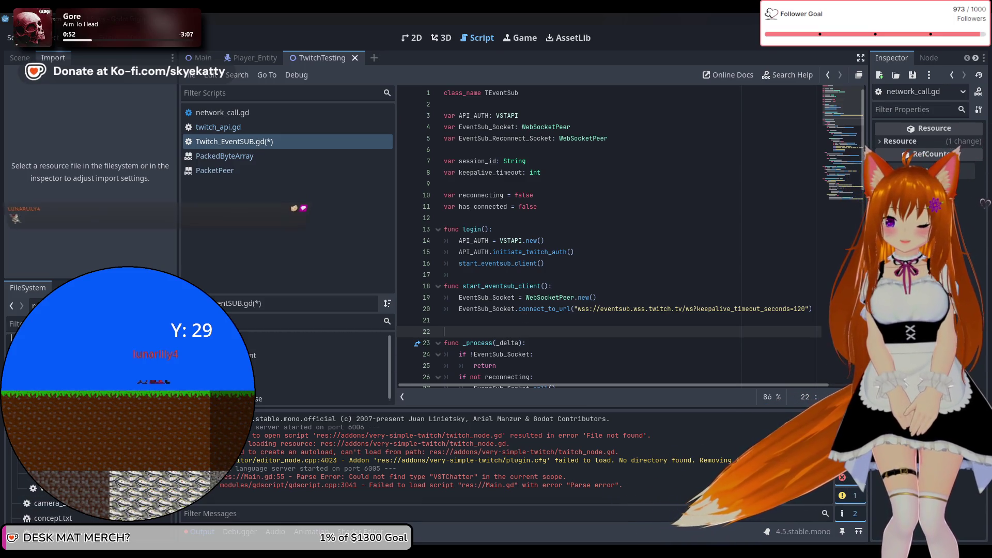
left_click(243, 125)
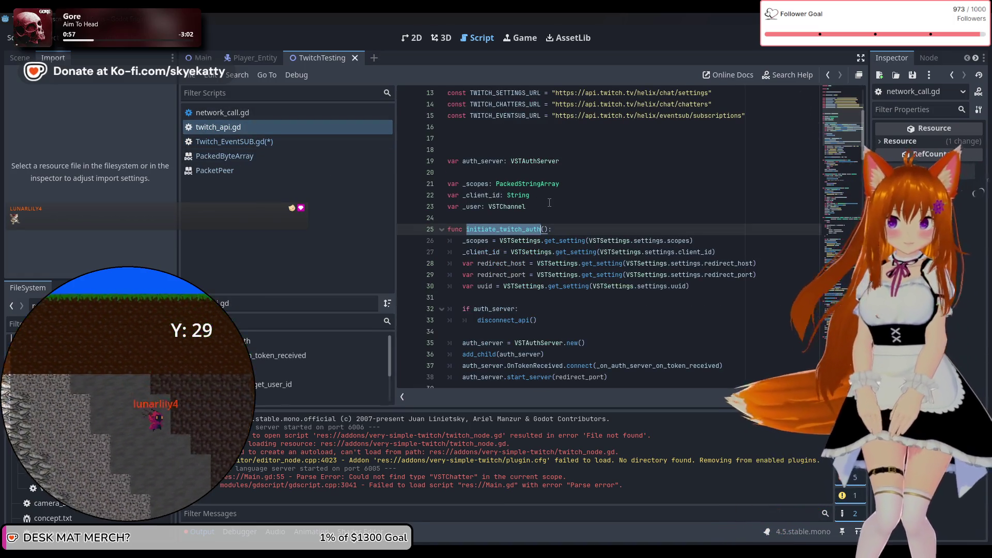
scroll(549, 203, "down", 3)
scroll(554, 208, "down", 12)
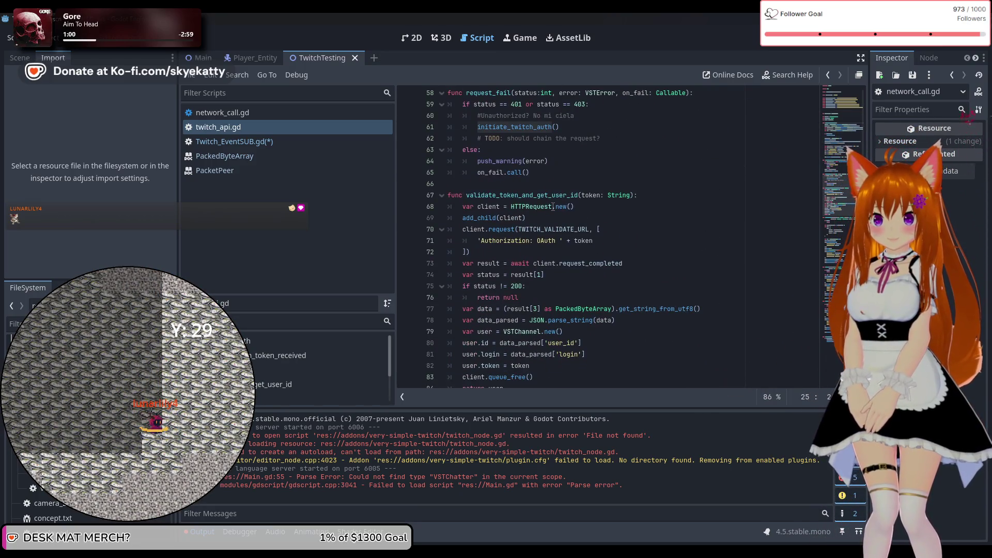
scroll(553, 207, "down", 12)
scroll(553, 207, "up", 9)
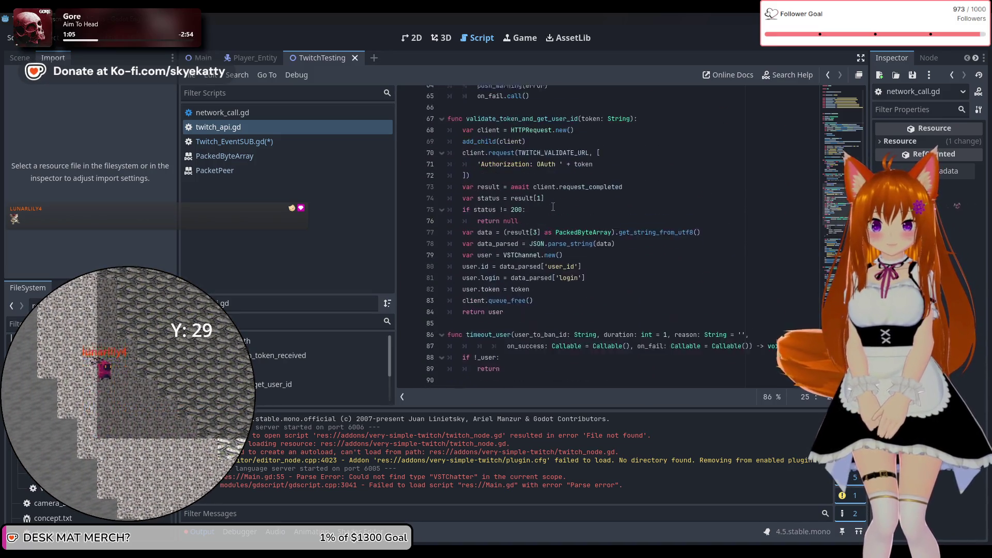
scroll(553, 206, "up", 20)
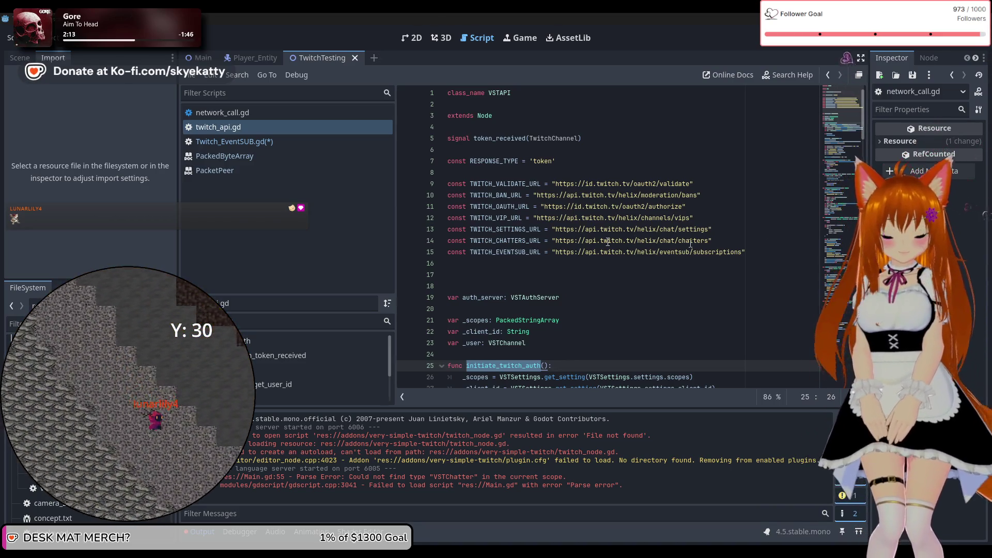
scroll(606, 231, "down", 4)
scroll(606, 230, "down", 14)
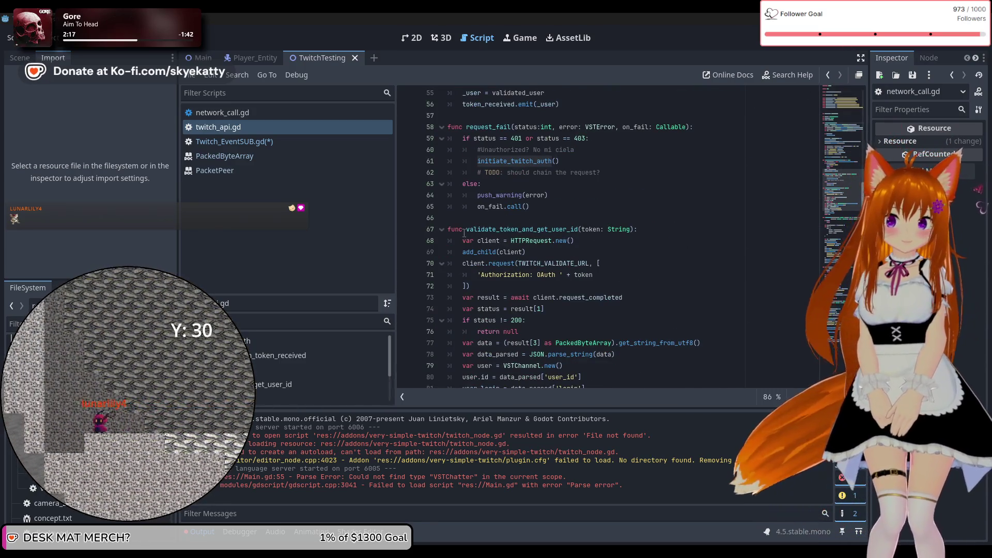
scroll(604, 253, "up", 2)
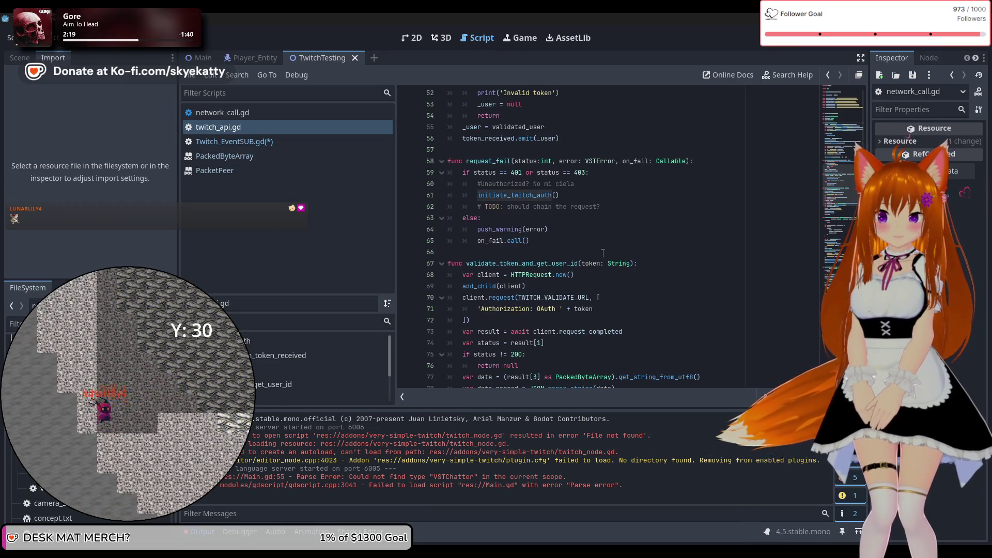
scroll(607, 251, "down", 7)
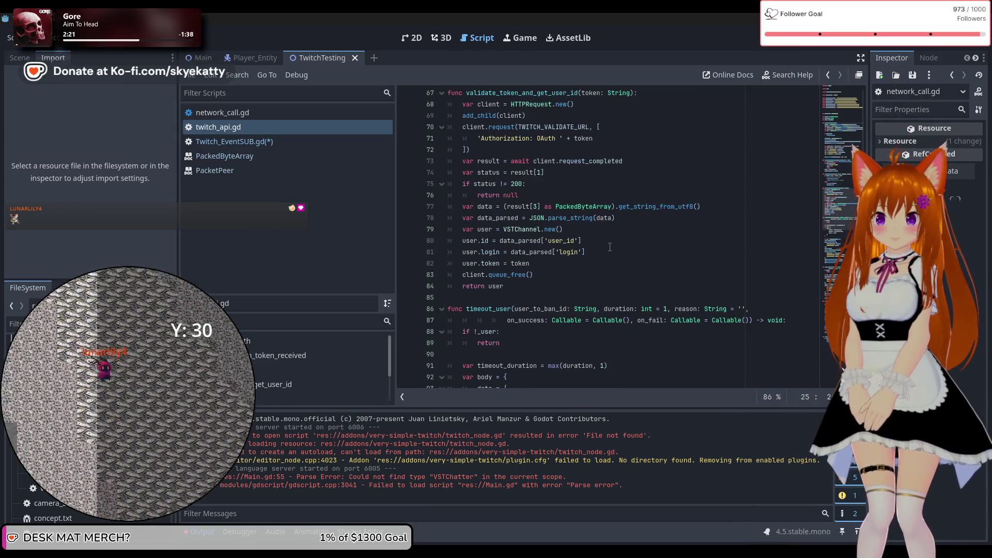
scroll(609, 248, "up", 1)
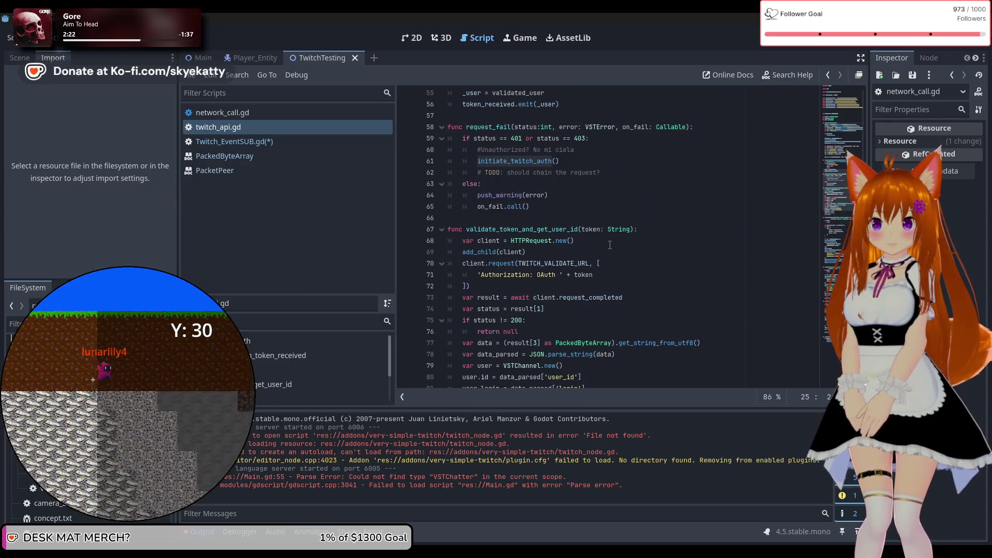
scroll(610, 246, "down", 2)
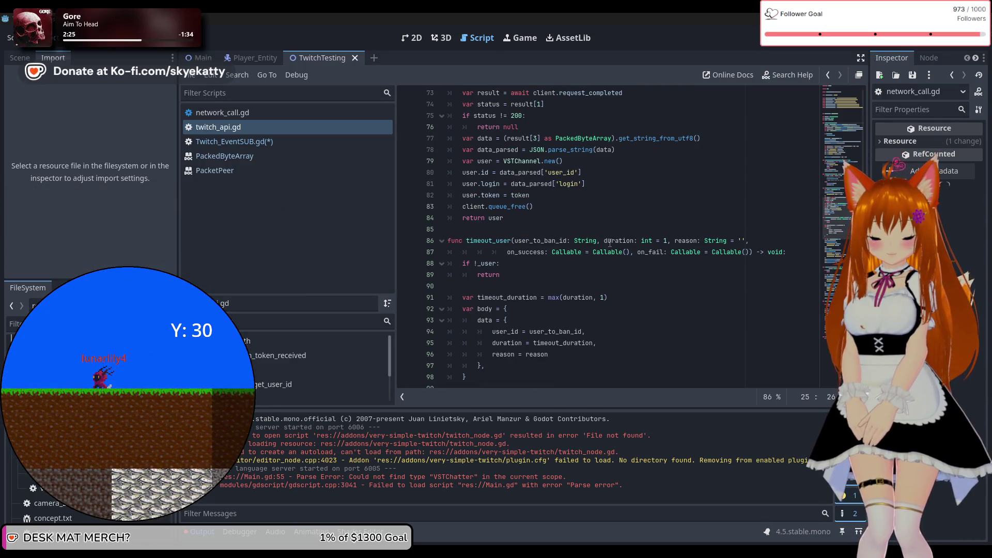
scroll(611, 245, "down", 2)
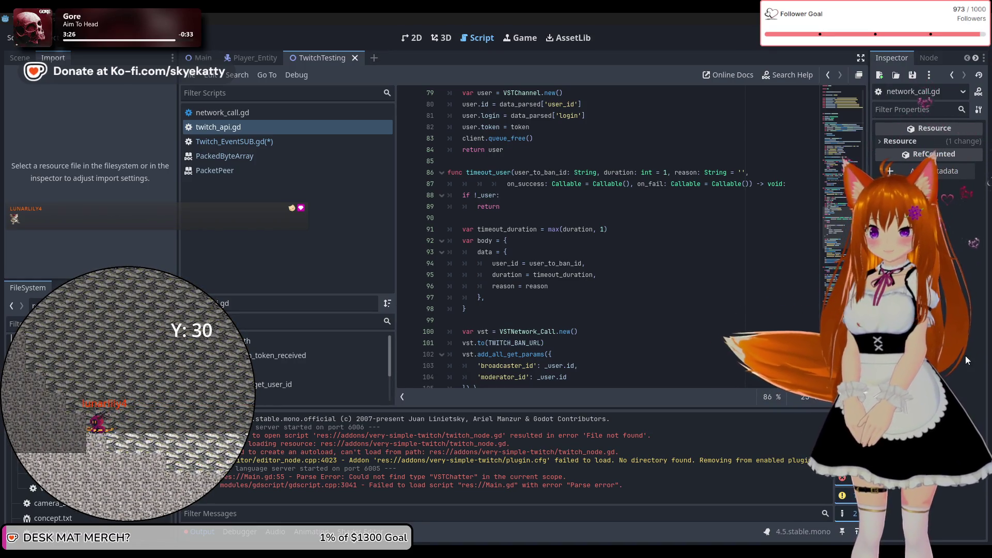
scroll(697, 305, "down", 1)
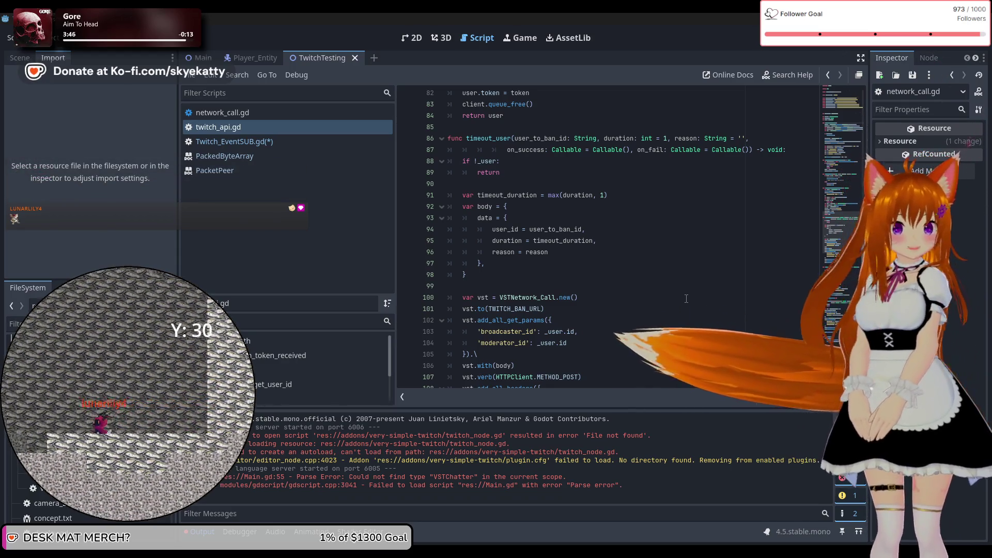
scroll(661, 295, "up", 3)
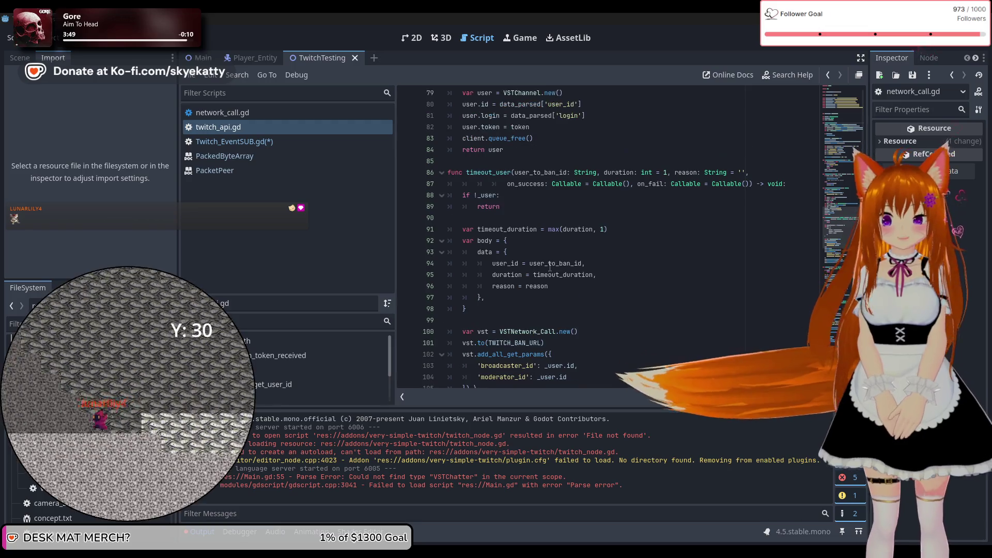
scroll(548, 250, "down", 3)
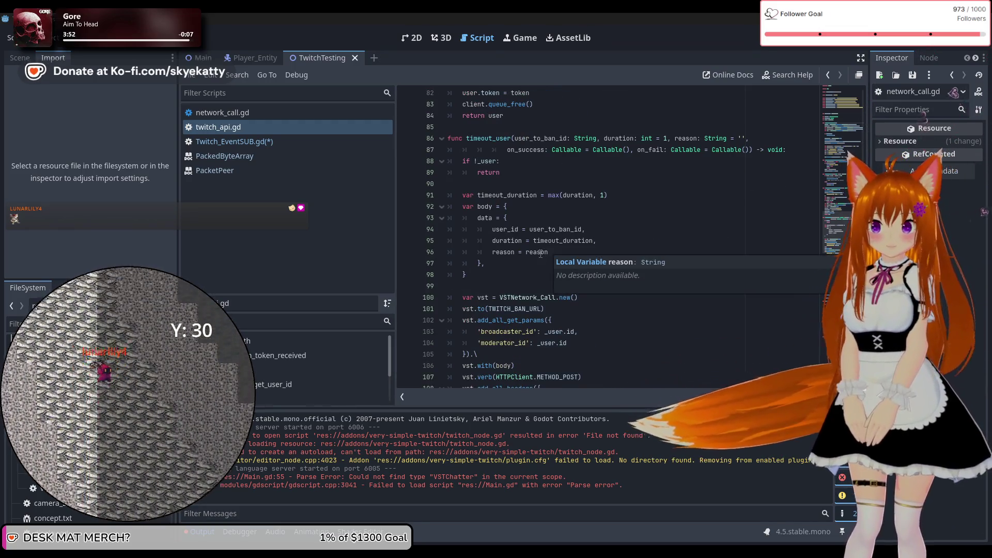
scroll(545, 251, "up", 4)
scroll(540, 251, "down", 3)
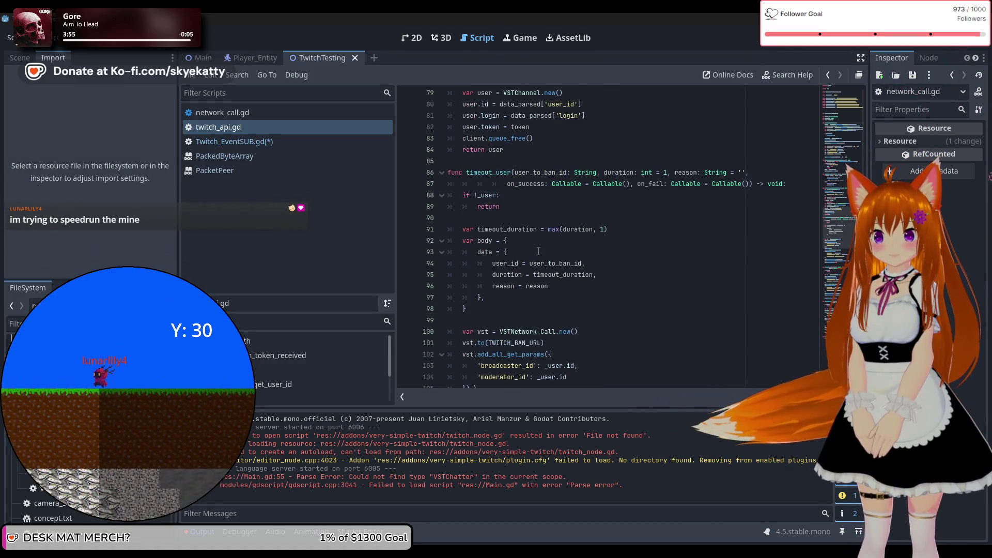
Insert a new line 86 above timeout_user and declare func subscribe_event() there.
left_click(495, 165)
key("Return")
type("func sub")
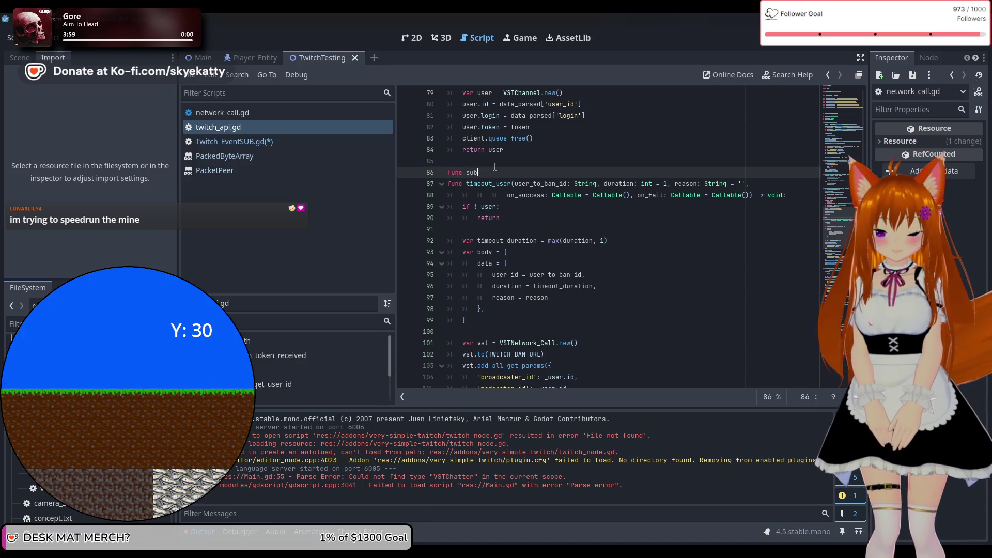
type("scribe")
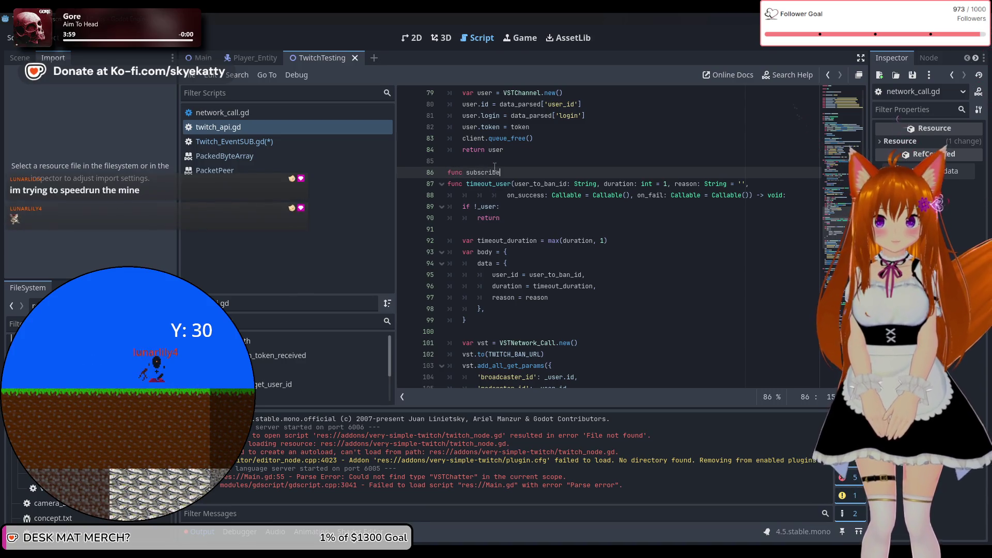
type("_event(")
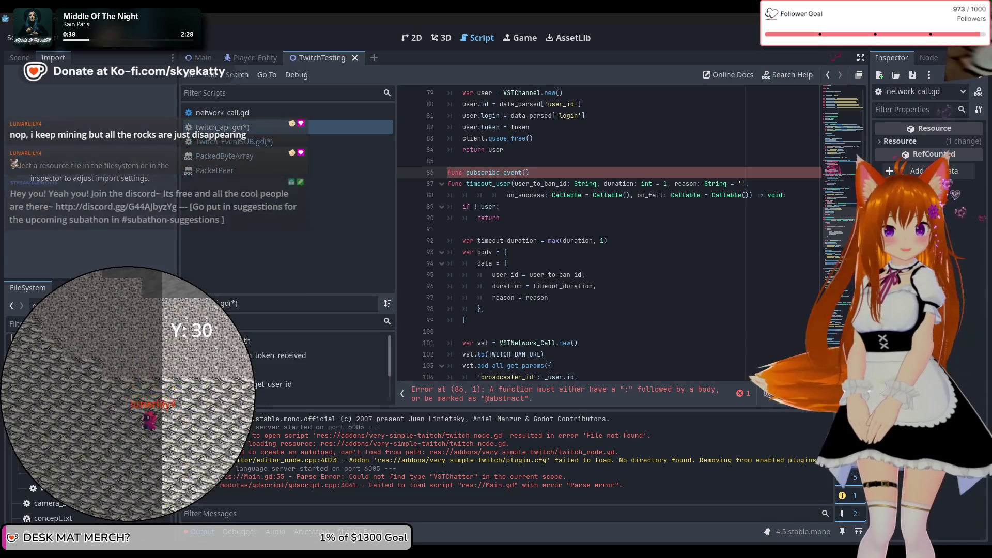
scroll(672, 263, "down", 4)
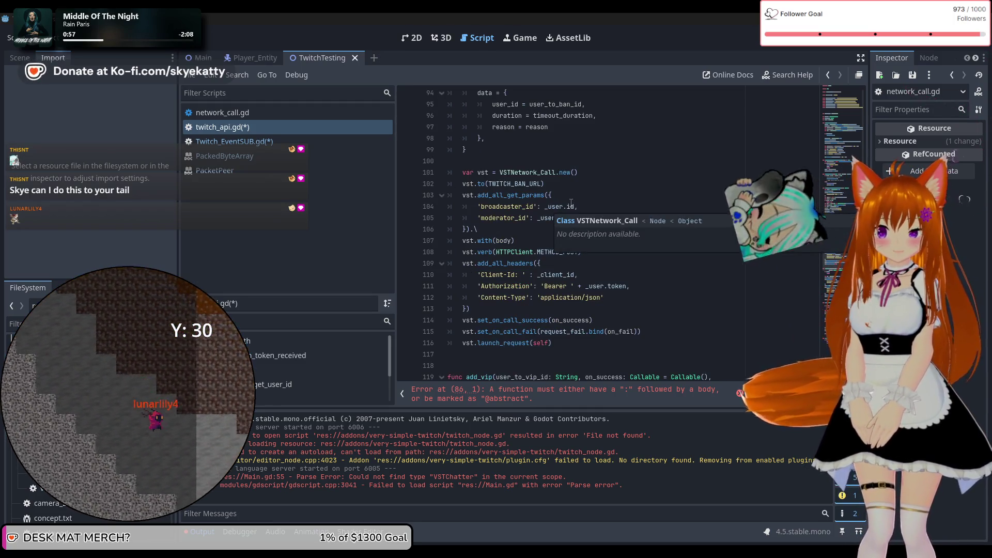
Scroll twitch_api.gd to timeout_user's ban request code around lines 94–118.
scroll(549, 207, "down", 2)
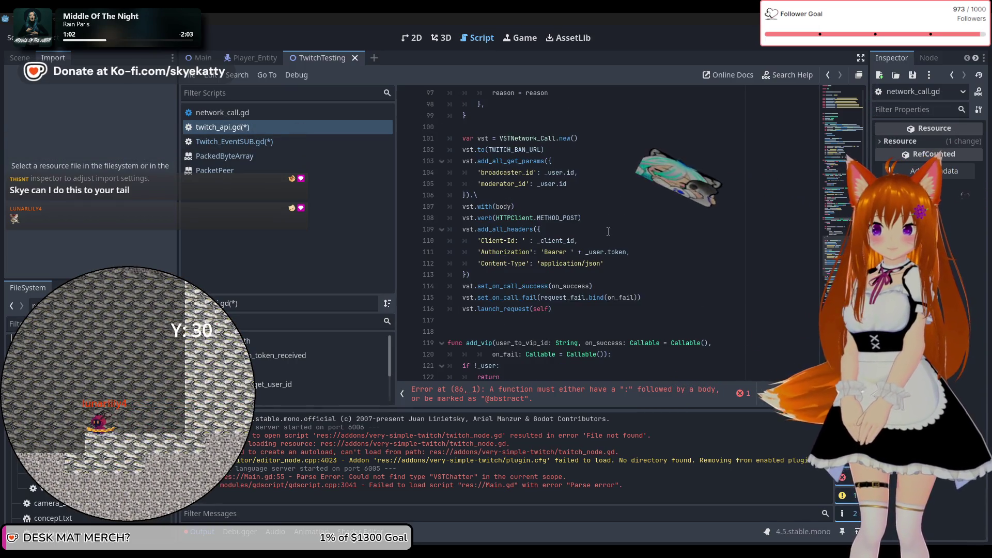
scroll(608, 231, "up", 3)
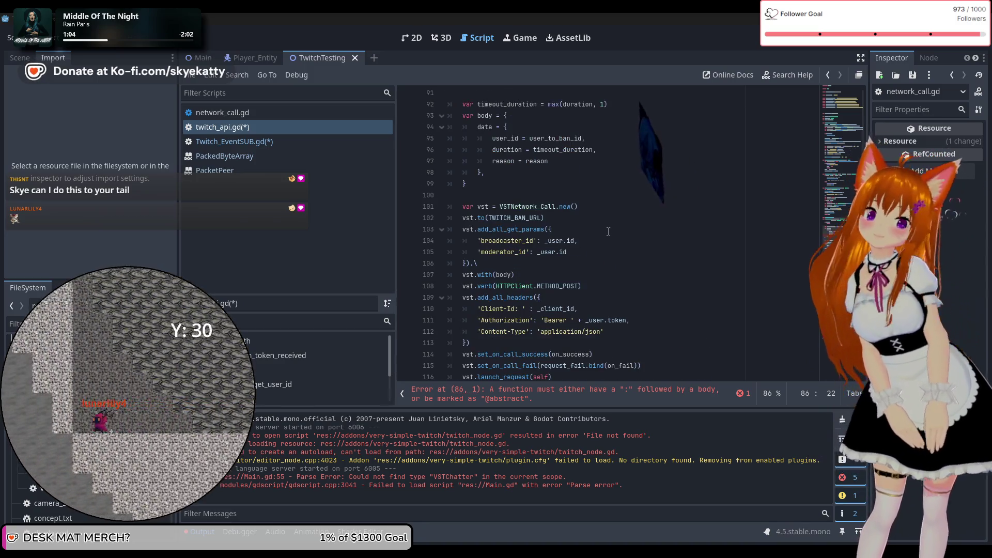
scroll(608, 231, "up", 1)
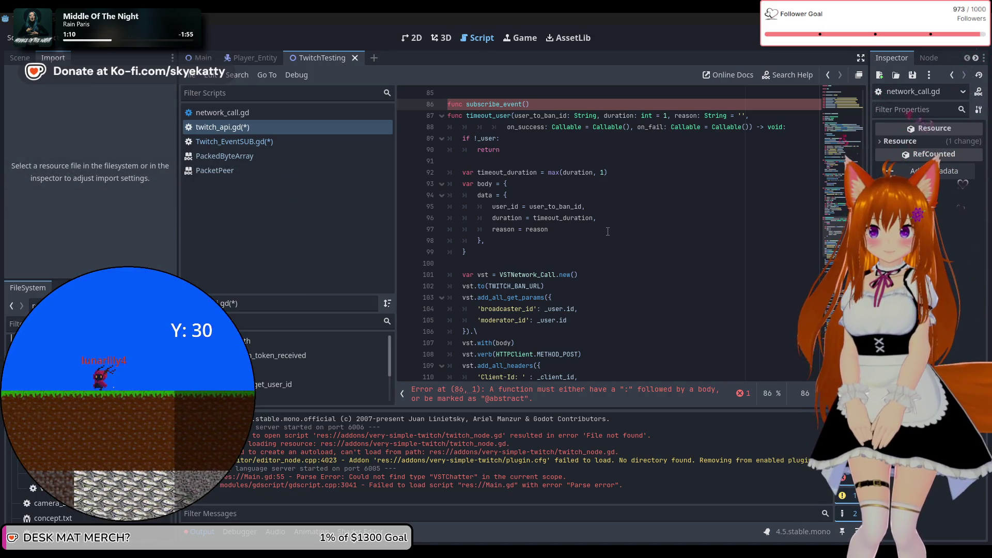
scroll(608, 231, "down", 3)
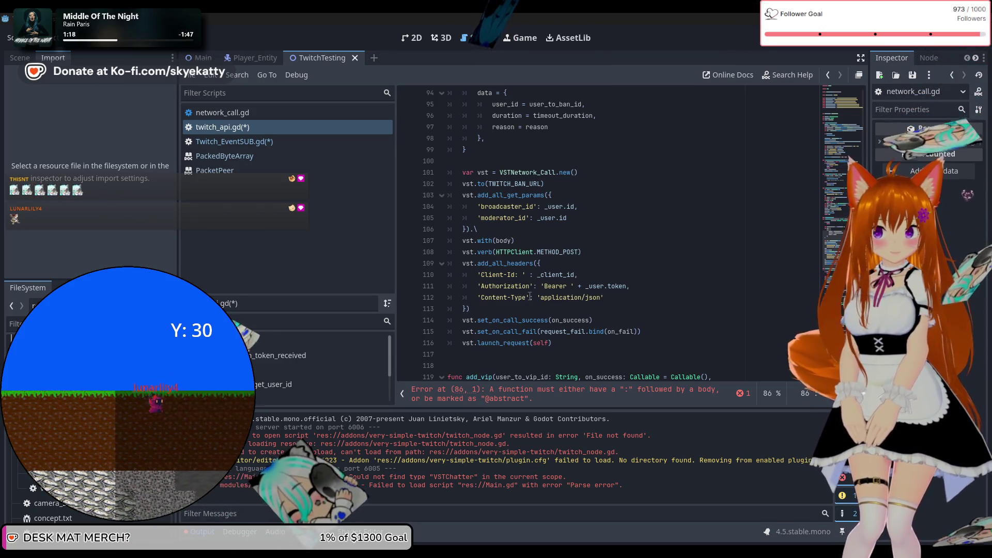
scroll(578, 293, "down", 1)
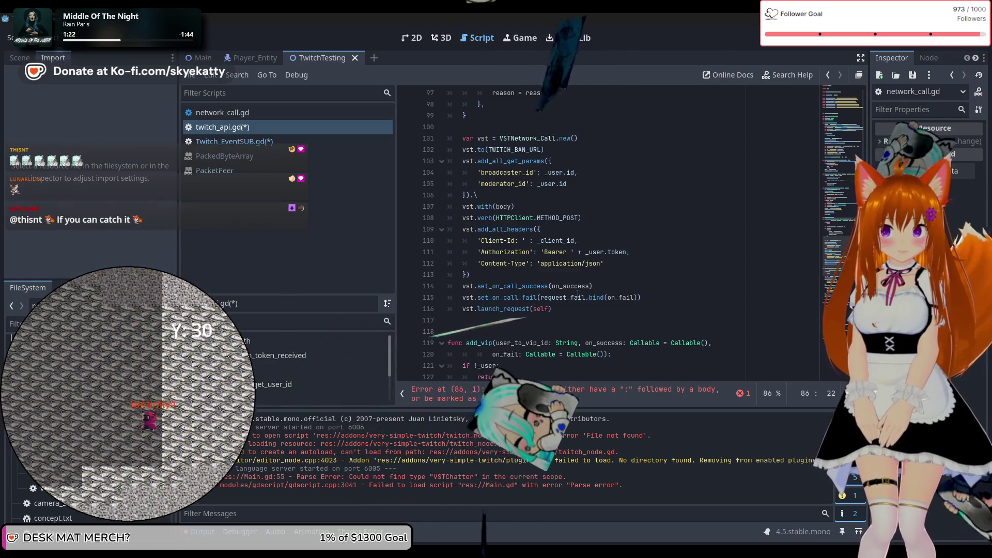
scroll(577, 293, "up", 1)
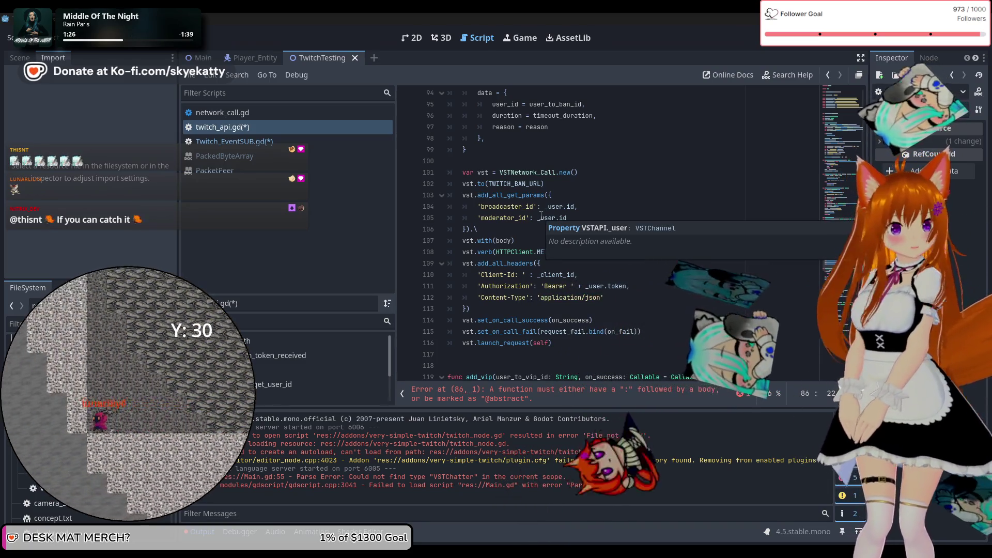
scroll(631, 220, "up", 1)
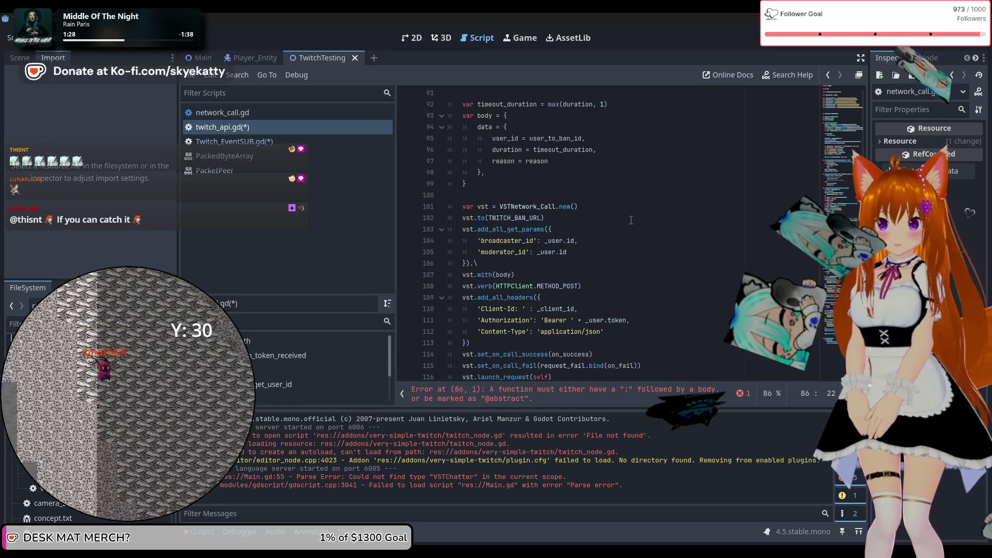
scroll(630, 220, "down", 1)
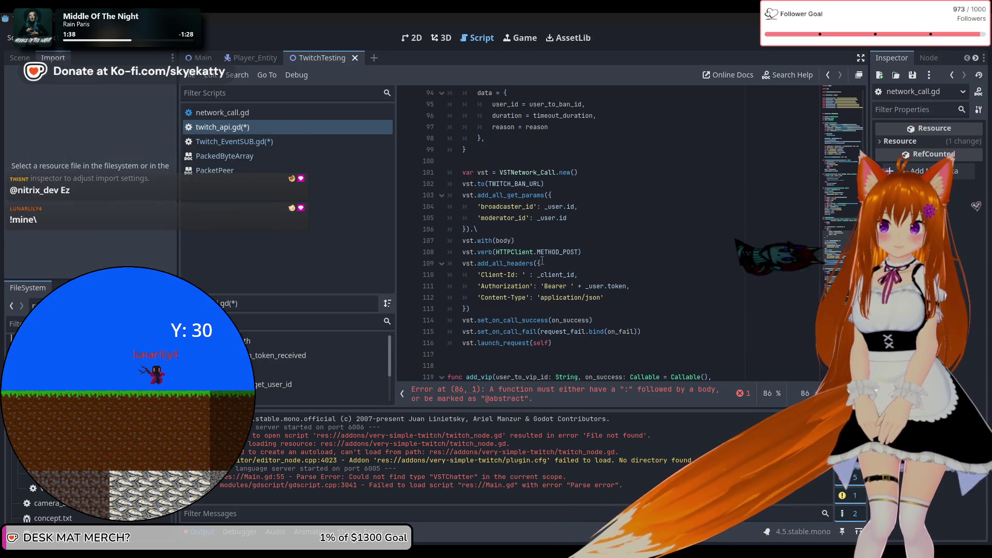
Read the add_vip request code, then jump to subscribe_event's parse error on line 86.
scroll(563, 302, "down", 1)
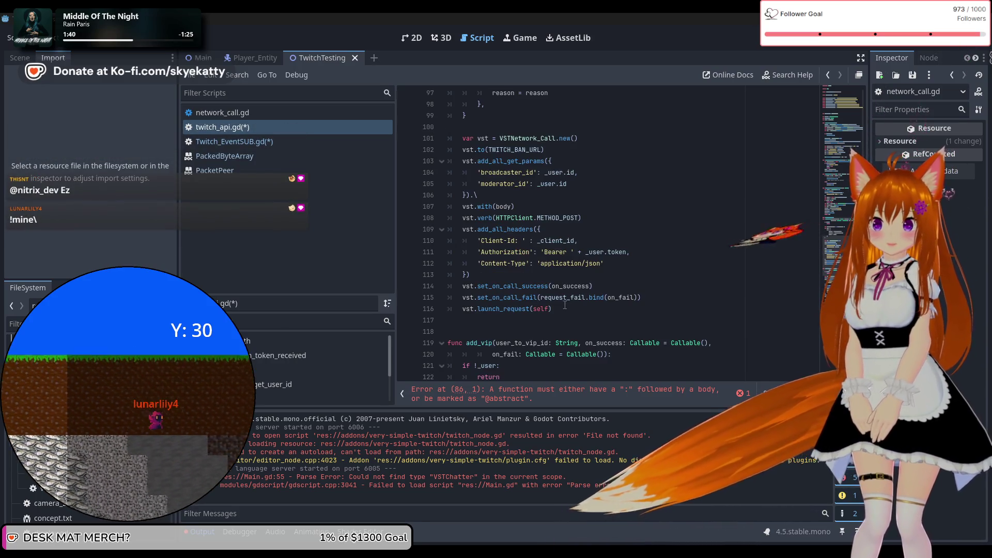
scroll(607, 293, "down", 4)
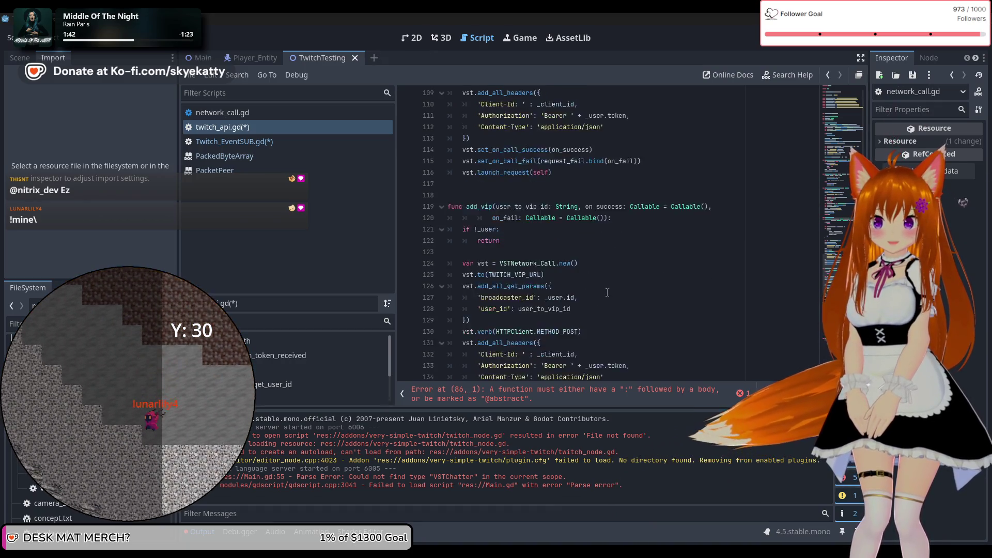
scroll(602, 289, "down", 3)
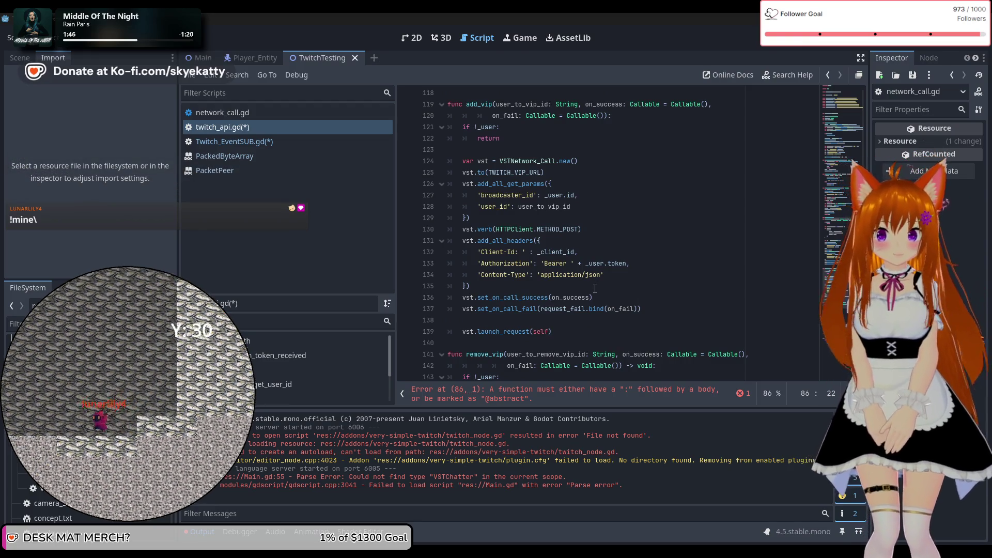
scroll(596, 292, "up", 2)
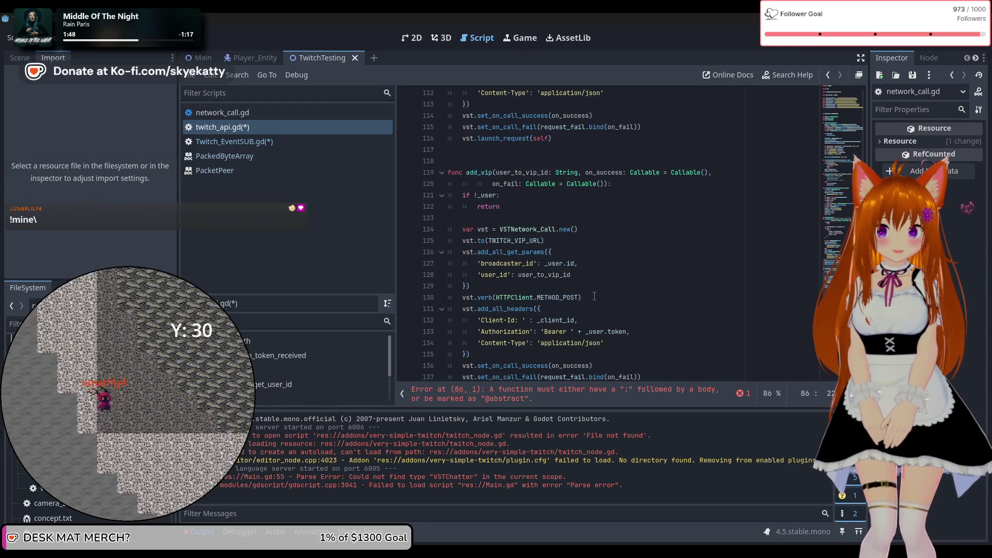
scroll(556, 190, "down", 1)
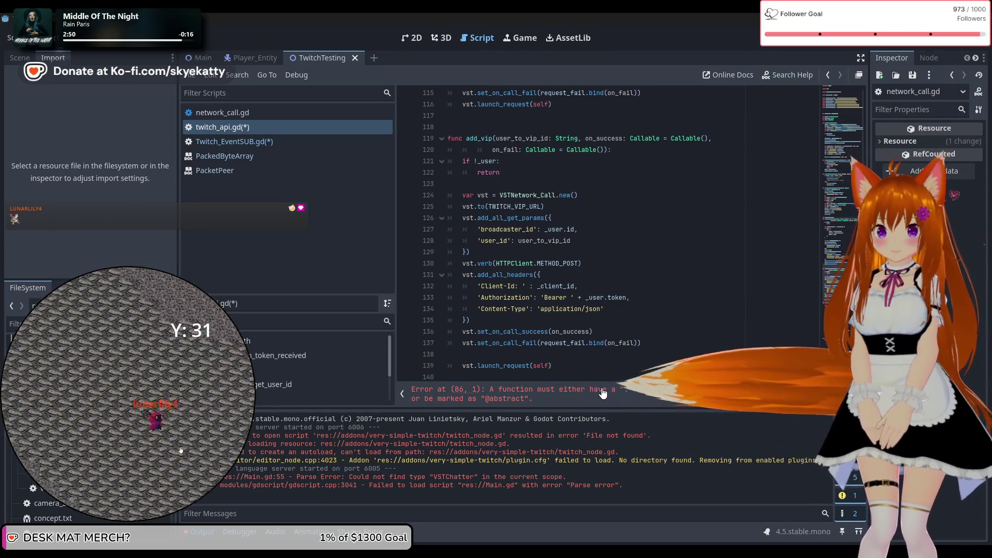
left_click(516, 393)
left_click(555, 228)
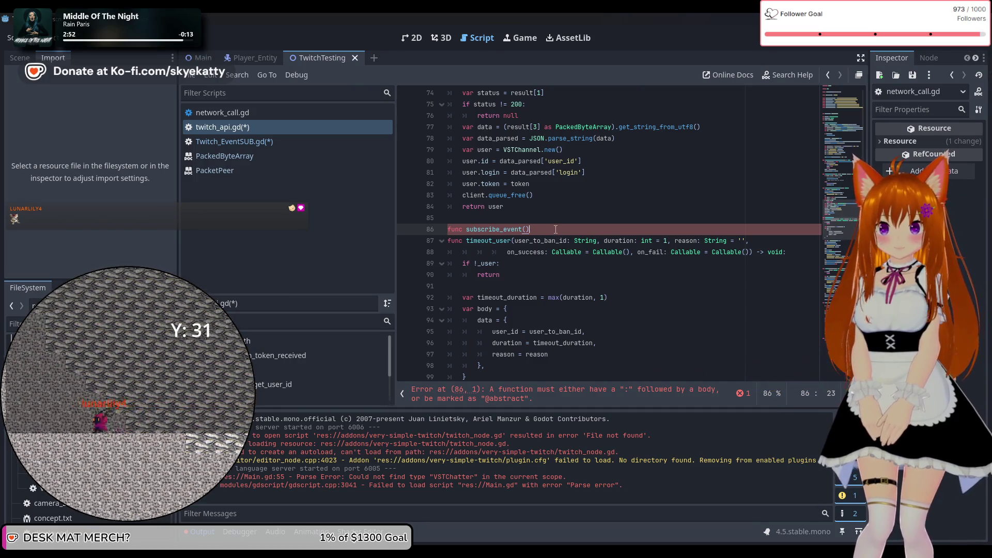
Copy timeout_user's on_success and on_fail callback parameters into subscribe_event's parentheses.
type(":")
key("Return")
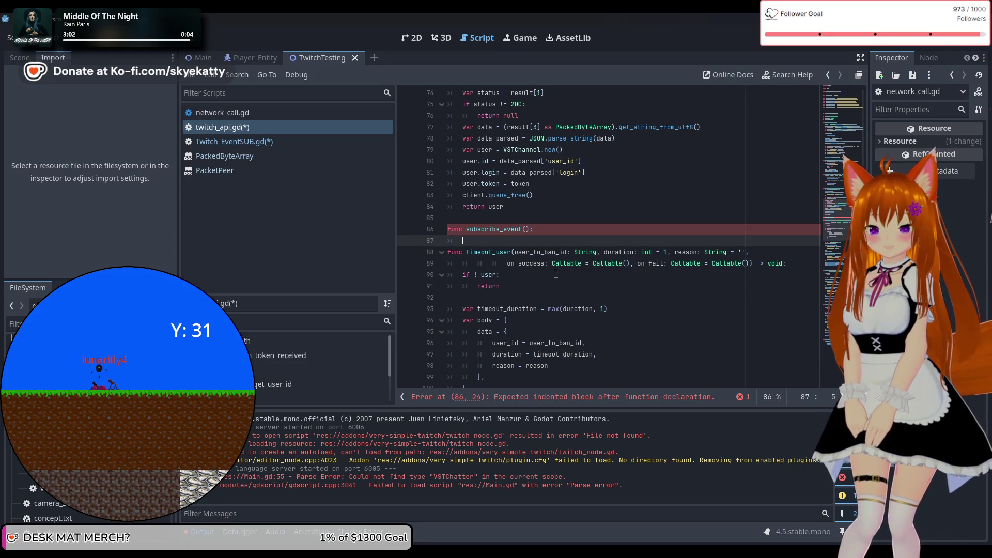
scroll(556, 274, "up", 1)
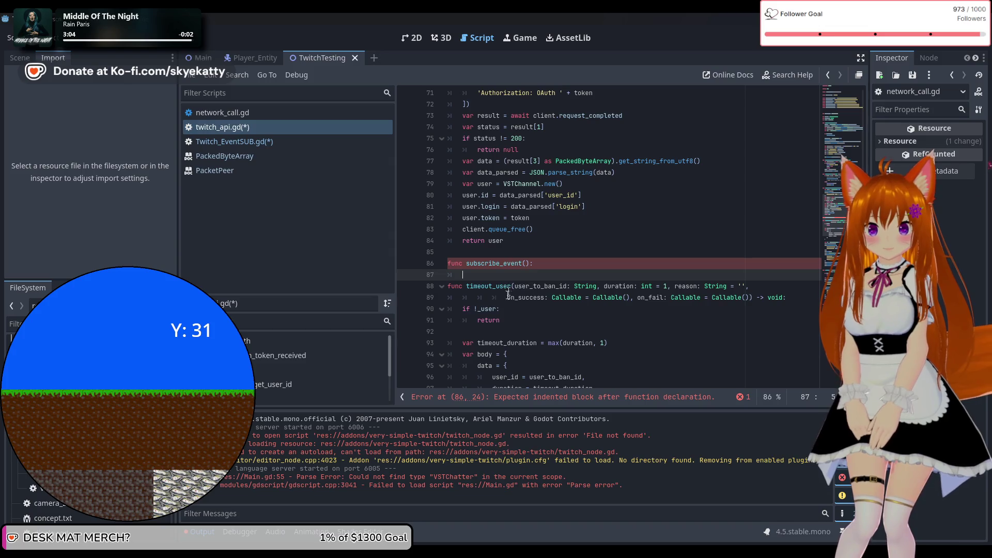
left_click_drag(507, 298, 548, 299)
mouse_move(610, 301)
left_mouse_down()
mouse_move(759, 309)
mouse_move(776, 299)
left_mouse_up()
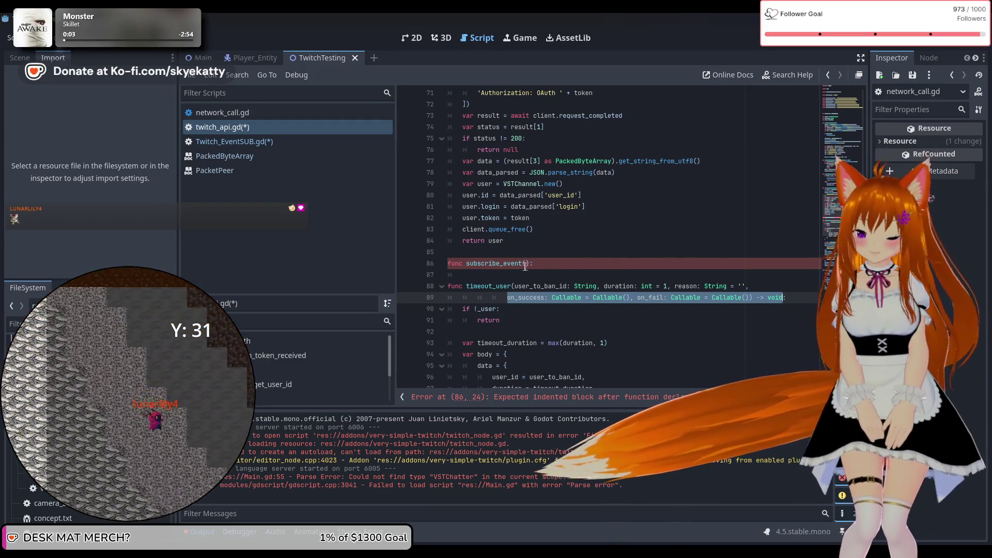
left_click(528, 264)
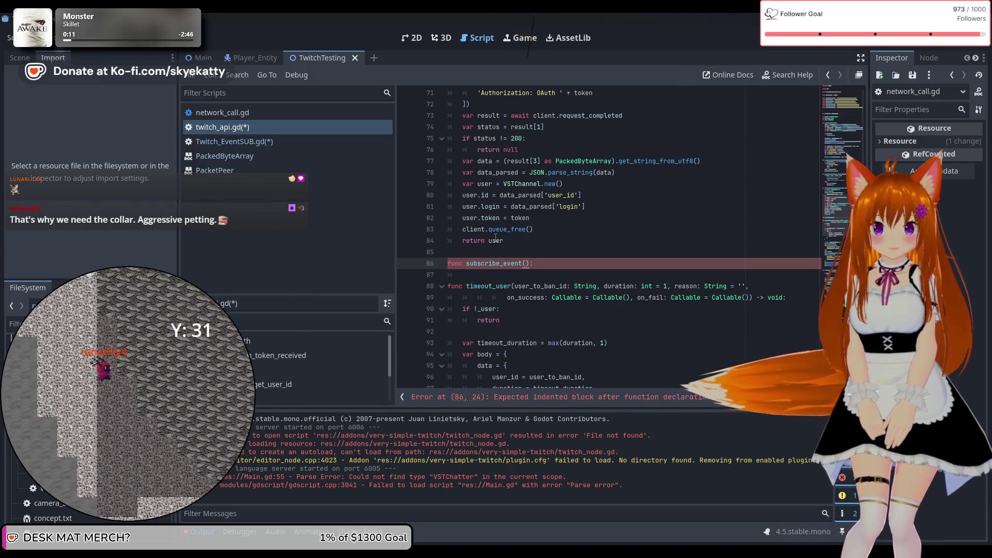
type("on_success: Callable = Callable(), on_fail: Callable = Callable()) -> void")
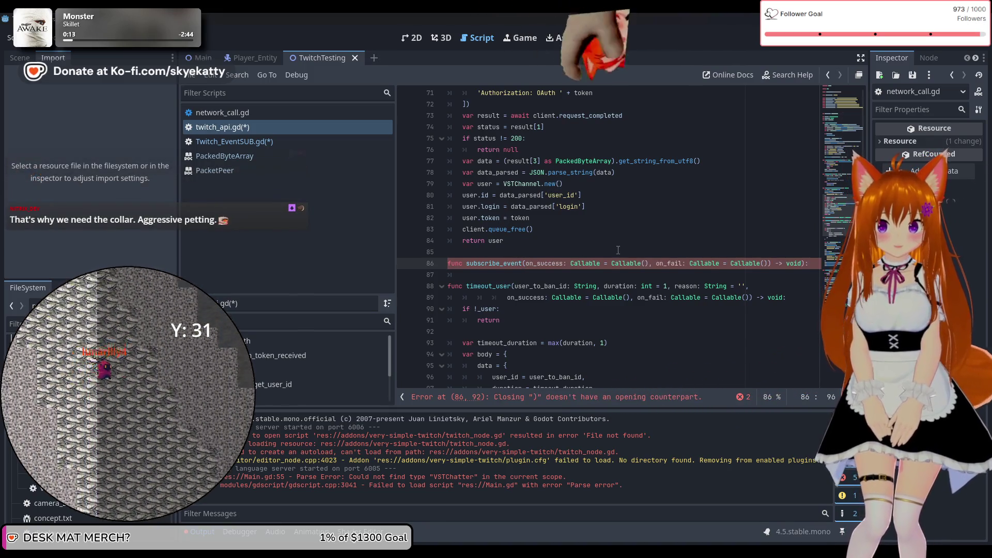
Prepend an event: Dictionary parameter and add an empty body line below the declaration.
left_click(552, 263)
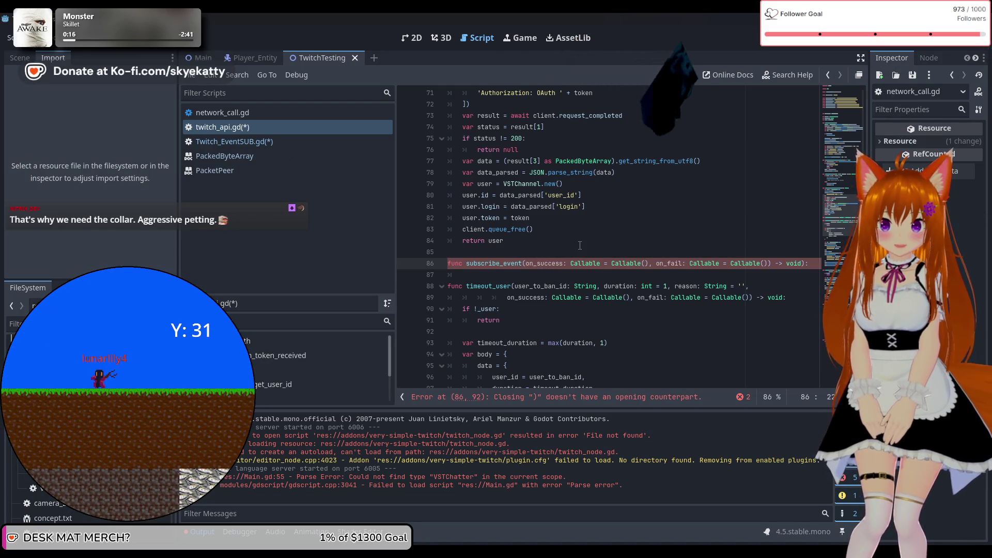
type(",")
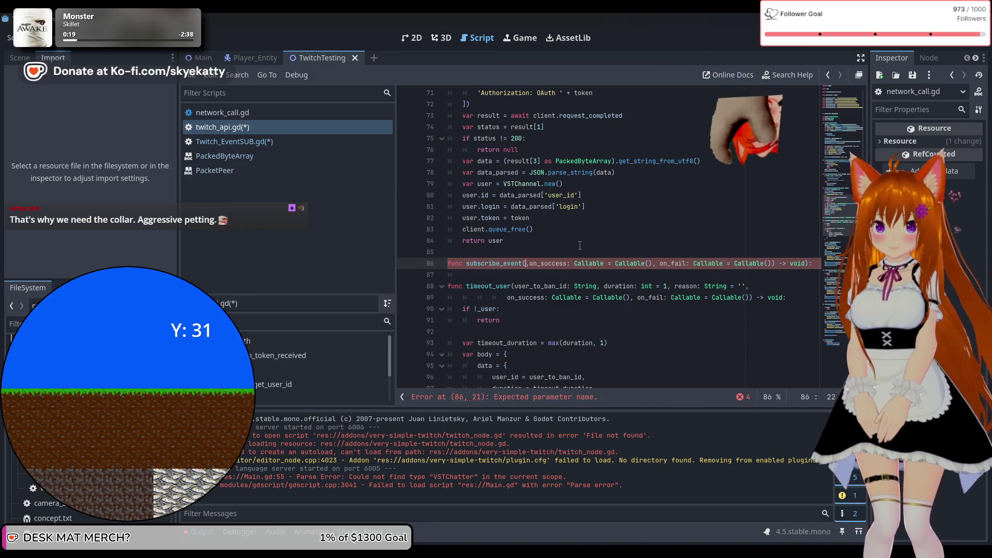
type("event")
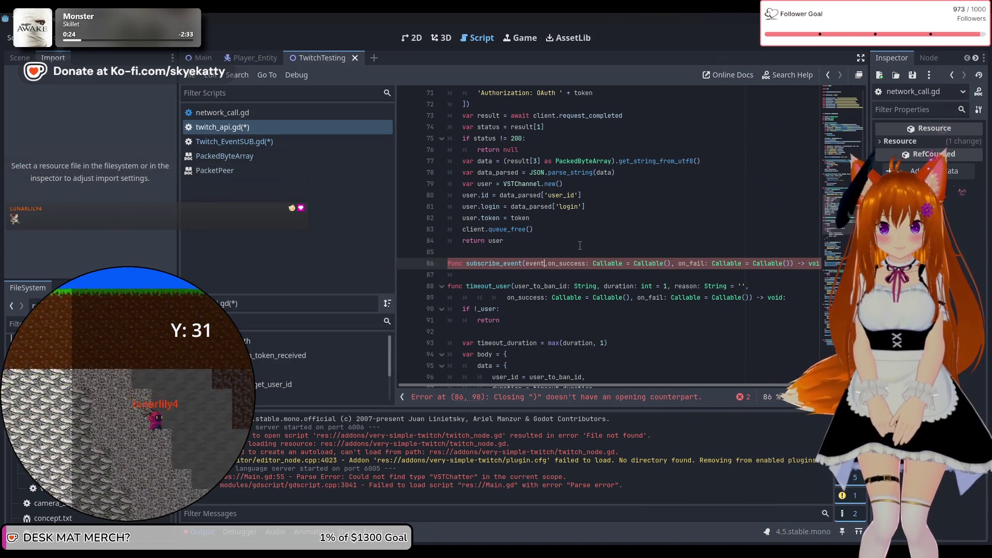
type(":")
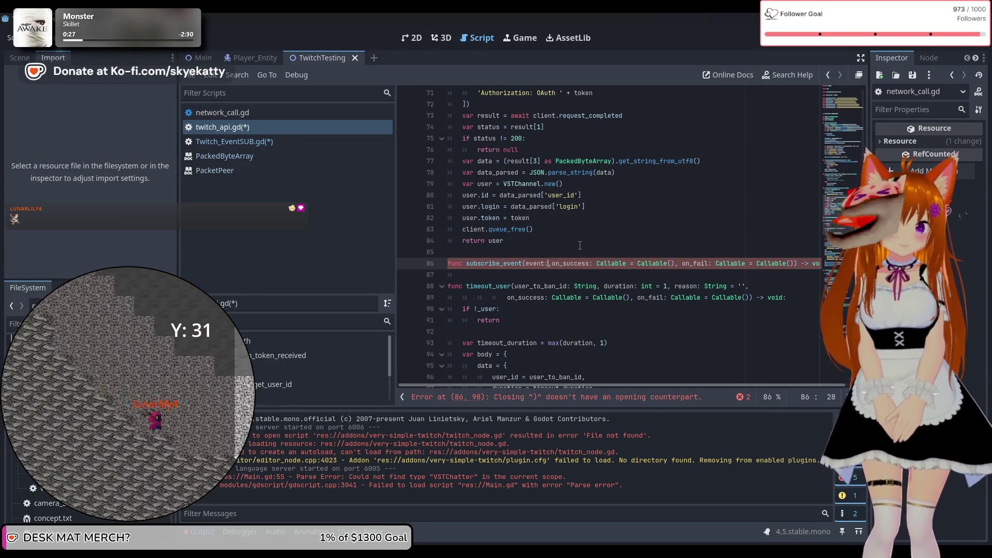
type("D")
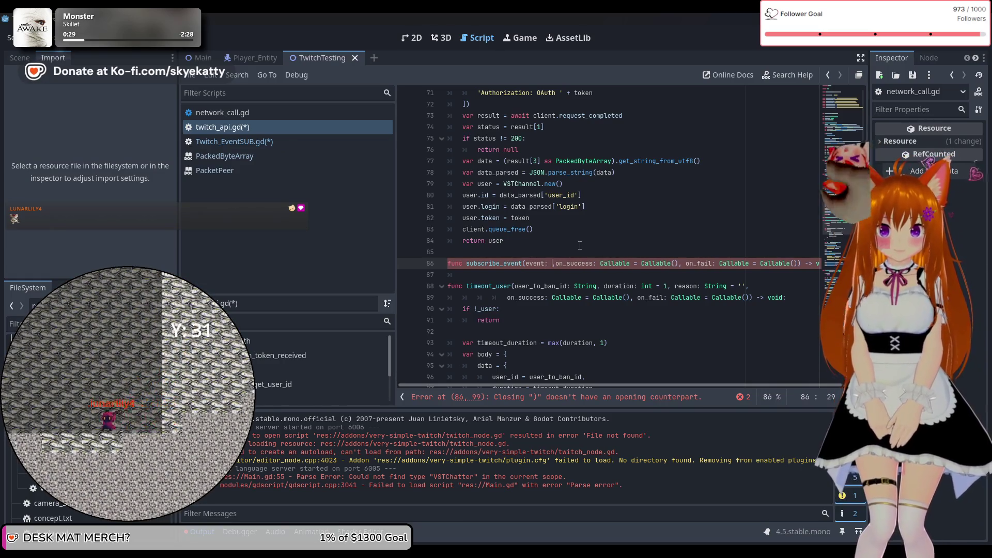
type("ict")
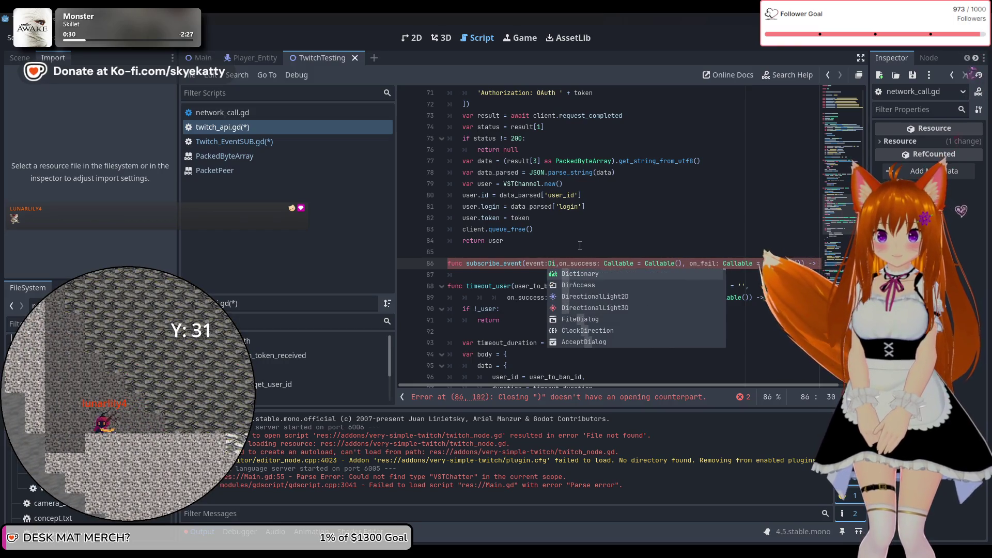
key("Return")
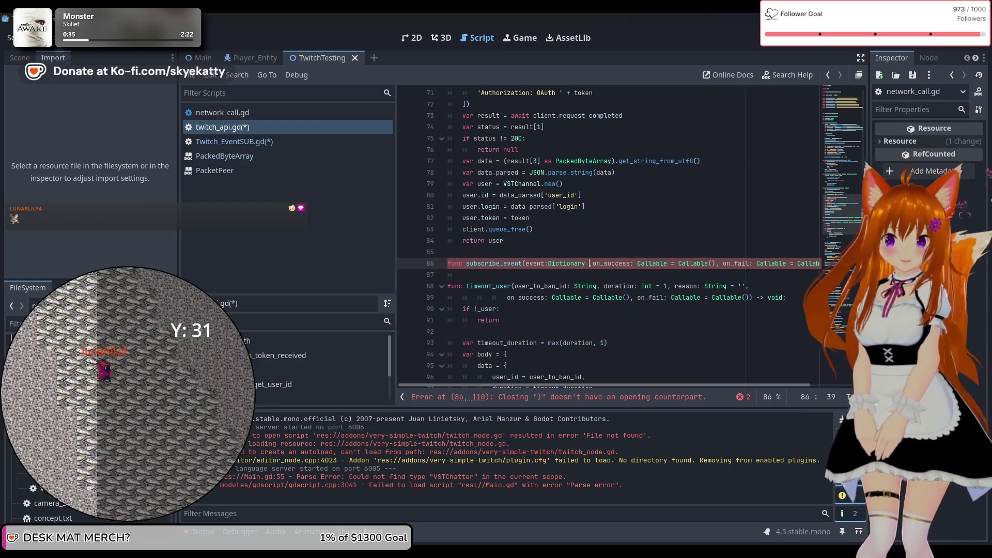
mouse_move(739, 385)
left_mouse_down()
mouse_move(799, 387)
mouse_move(682, 386)
left_mouse_up()
left_click(815, 264)
key("Return")
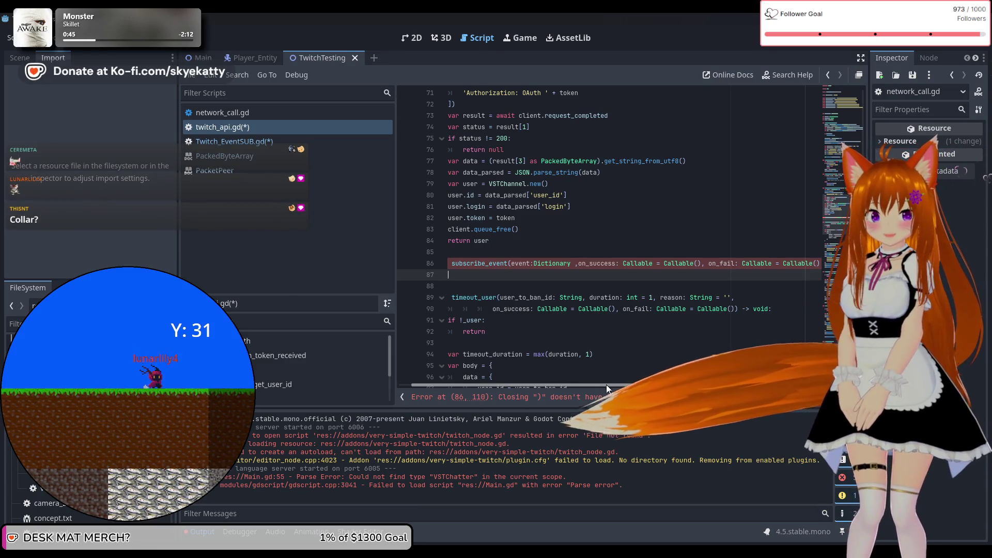
Fix the misplaced comma after Dictionary and return to the empty body line.
scroll(606, 385, "left", 1)
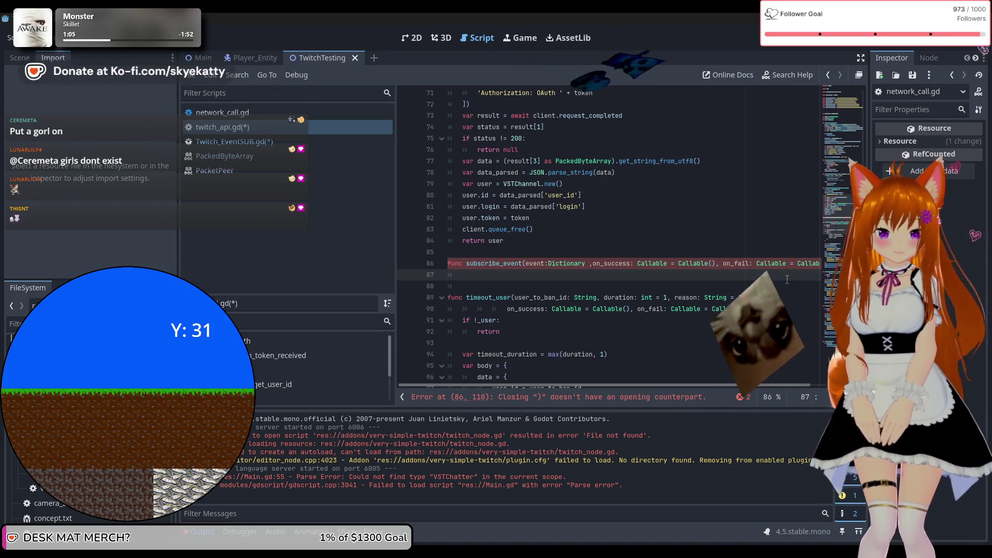
left_click(565, 268)
left_click(571, 274)
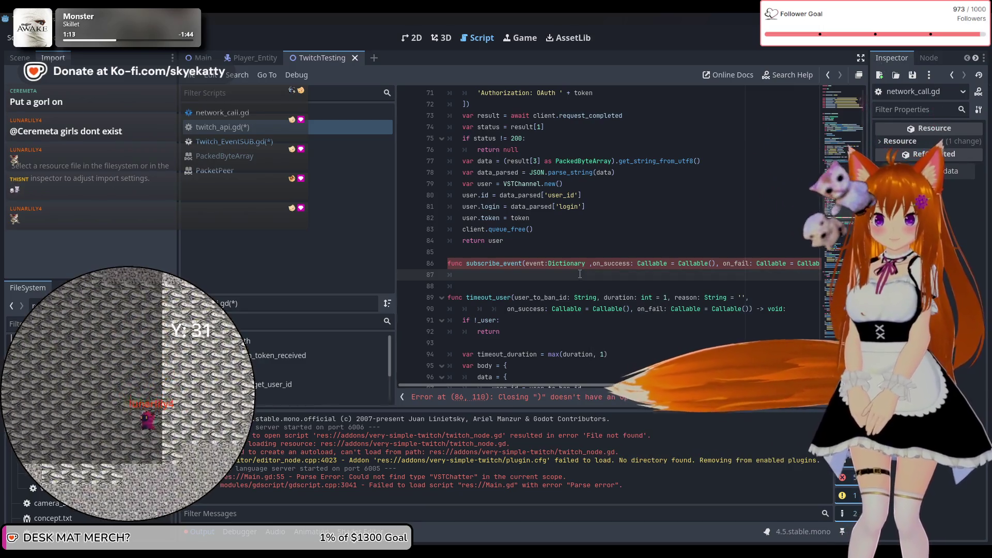
left_click(589, 263)
key("BackSpace")
key("Right")
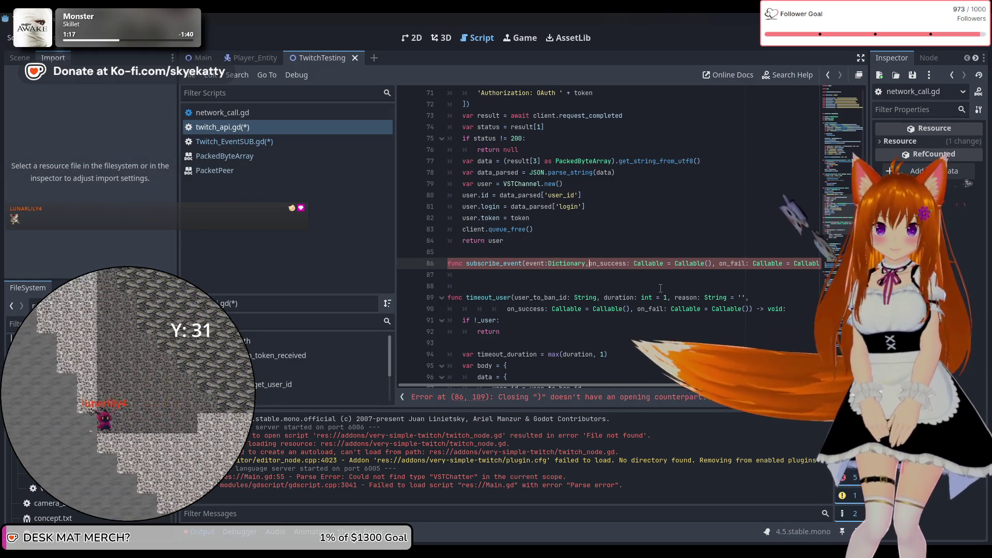
left_click(632, 277)
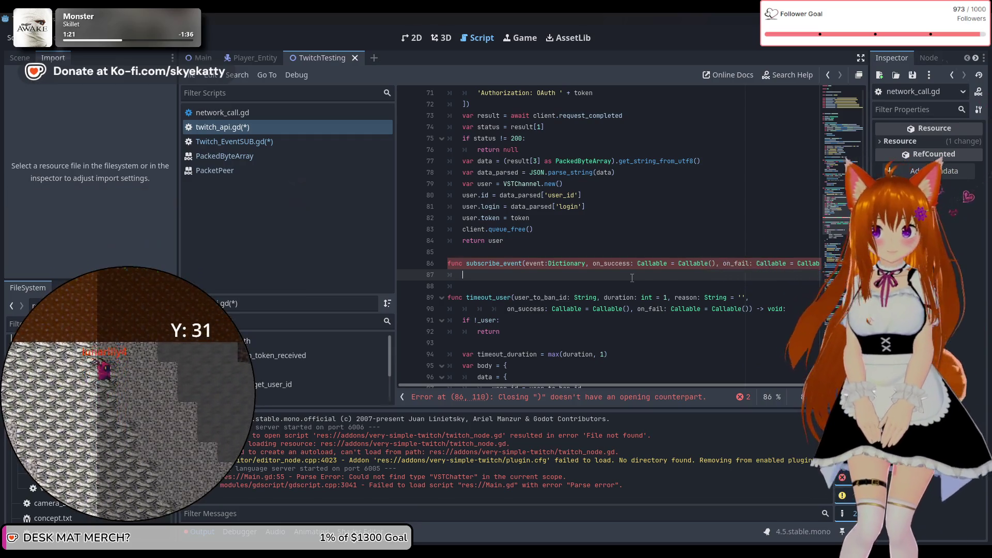
scroll(631, 277, "down", 2)
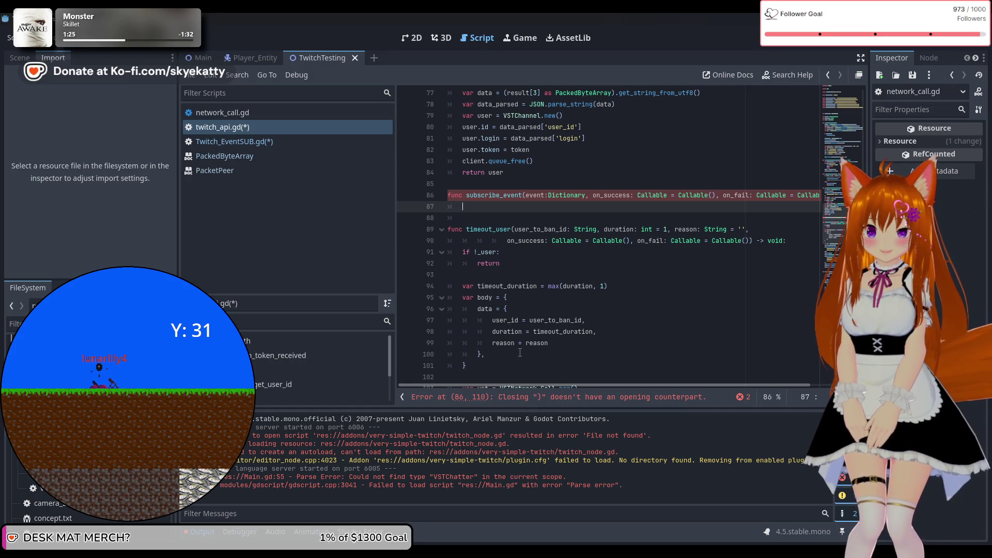
scroll(519, 352, "down", 1)
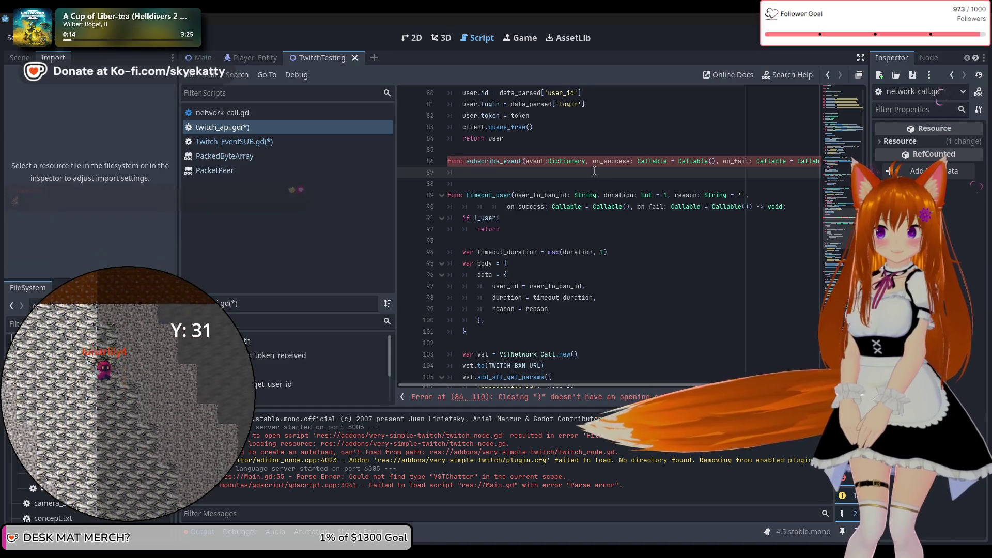
key("Up")
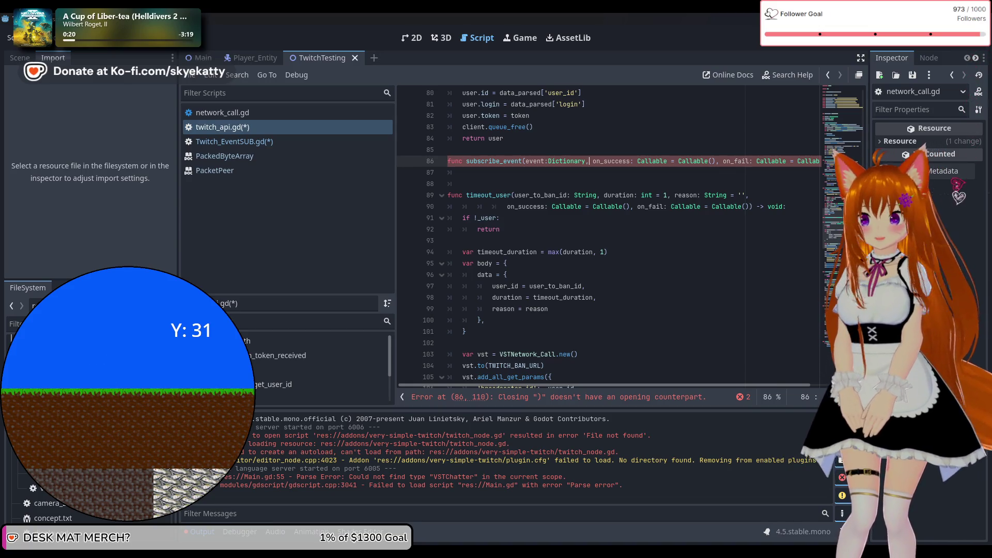
Insert a session_id: String parameter right after event:Dictionary in subscribe_event's declaration.
scroll(554, 192, "up", 15)
scroll(553, 192, "down", 12)
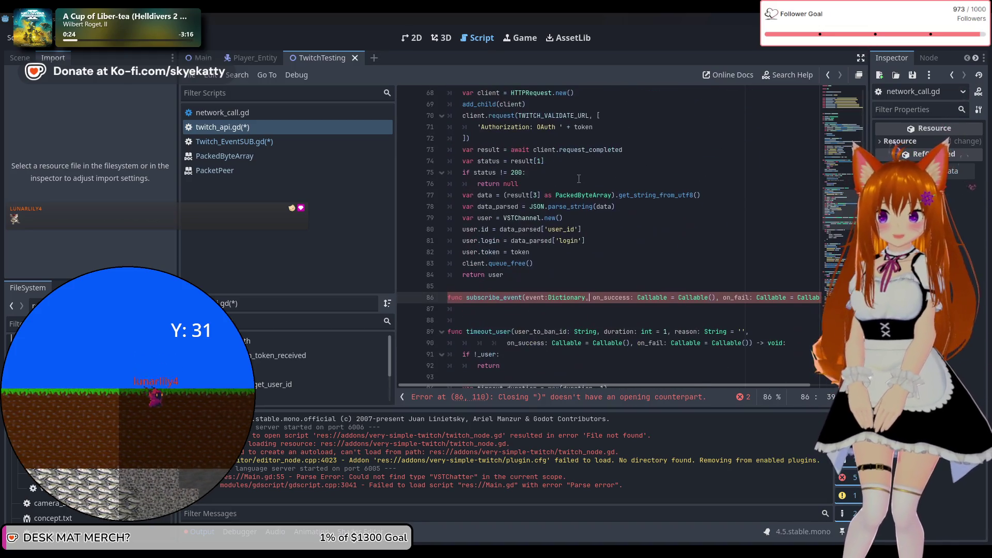
scroll(579, 179, "down", 2)
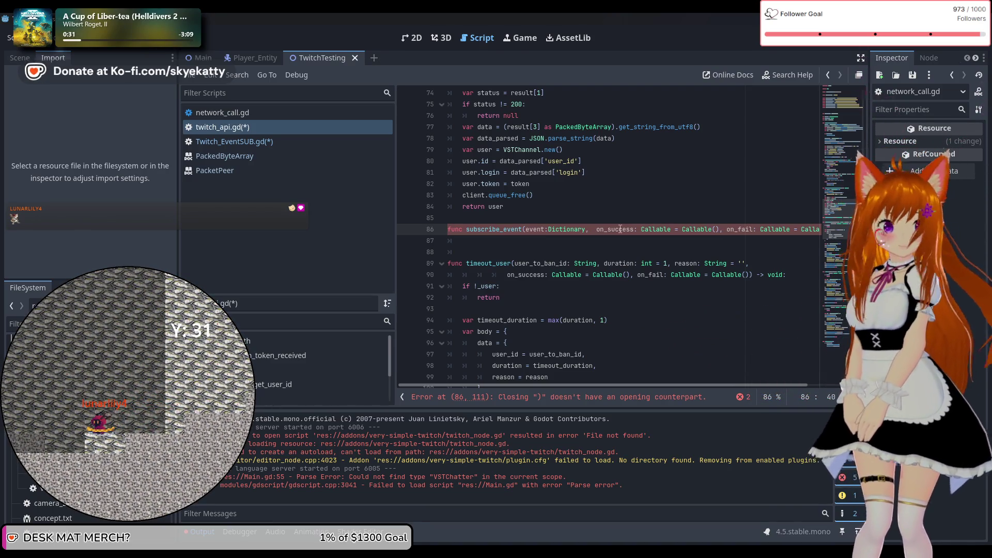
type("s")
key("BackSpace")
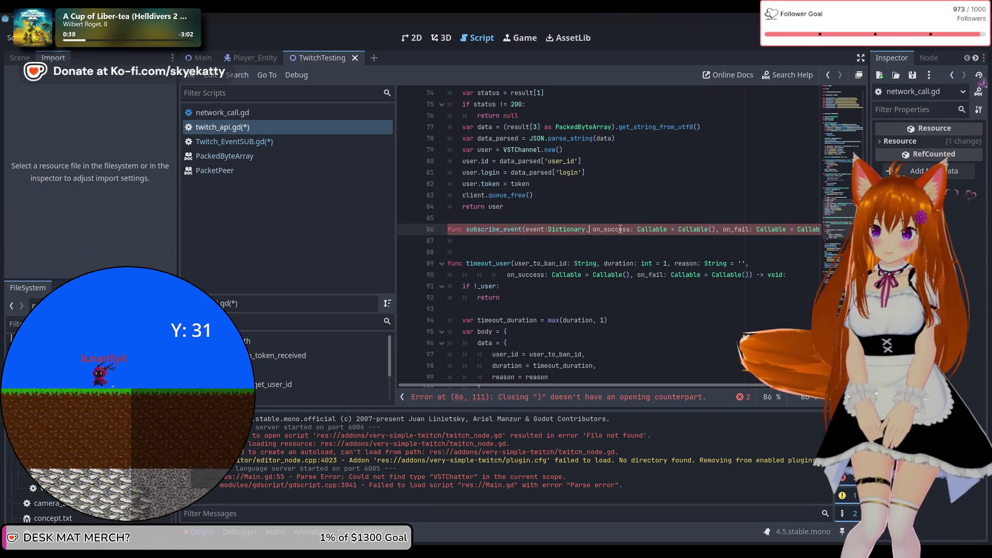
key("BackSpace")
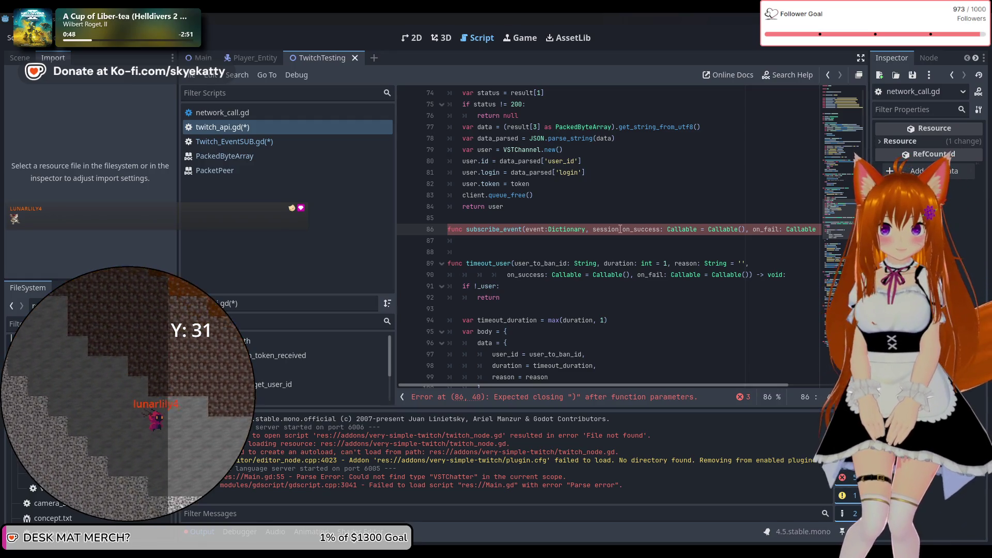
type("_id:")
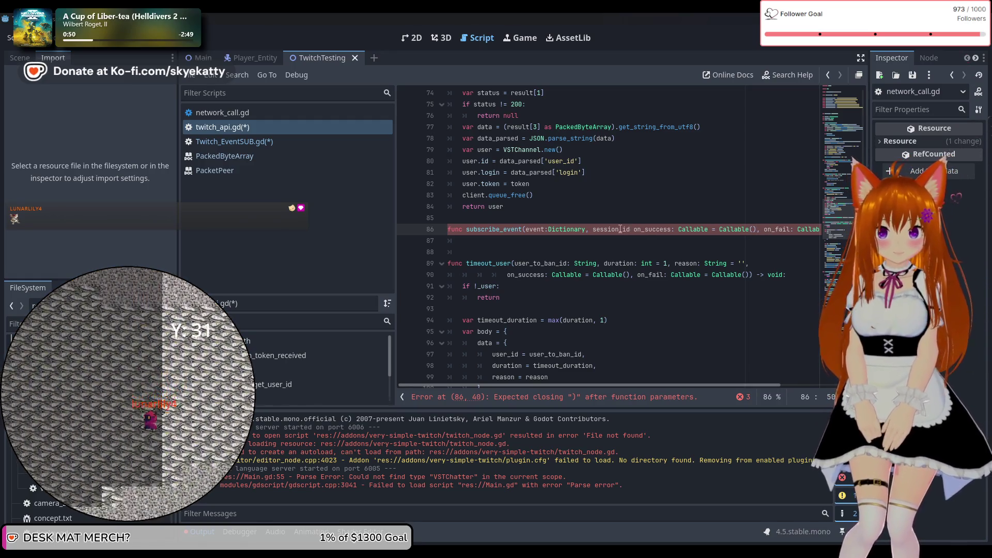
type(" String,")
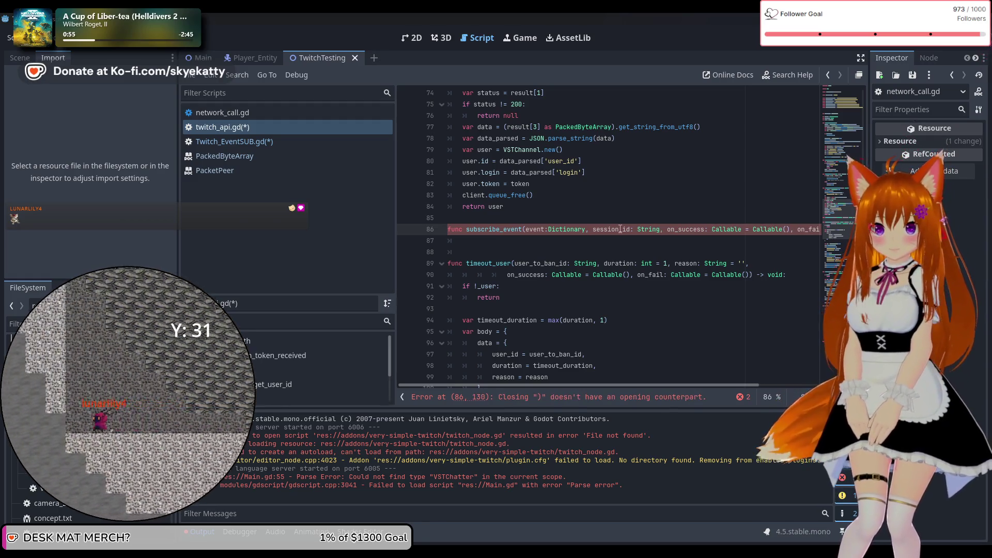
left_click(618, 242)
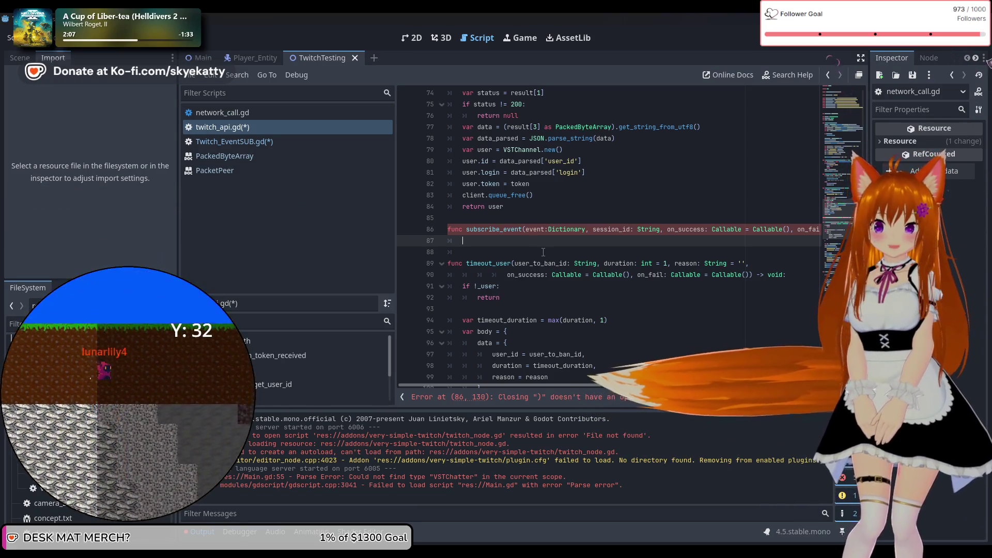
Write an `if !_user: return` guard on line 87, followed by two blank lines.
scroll(543, 253, "up", 2)
scroll(542, 252, "up", 2)
scroll(543, 252, "down", 8)
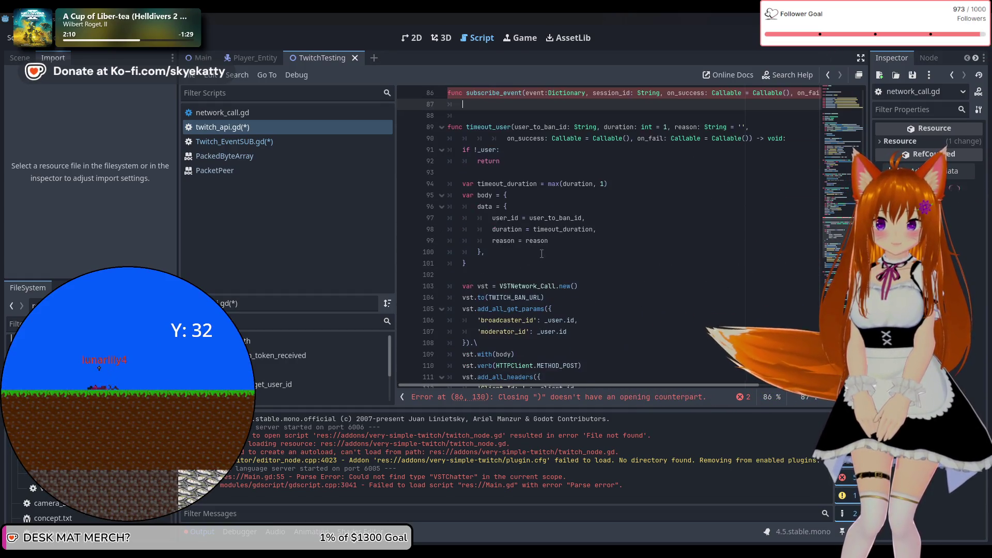
scroll(541, 253, "up", 3)
scroll(541, 253, "down", 13)
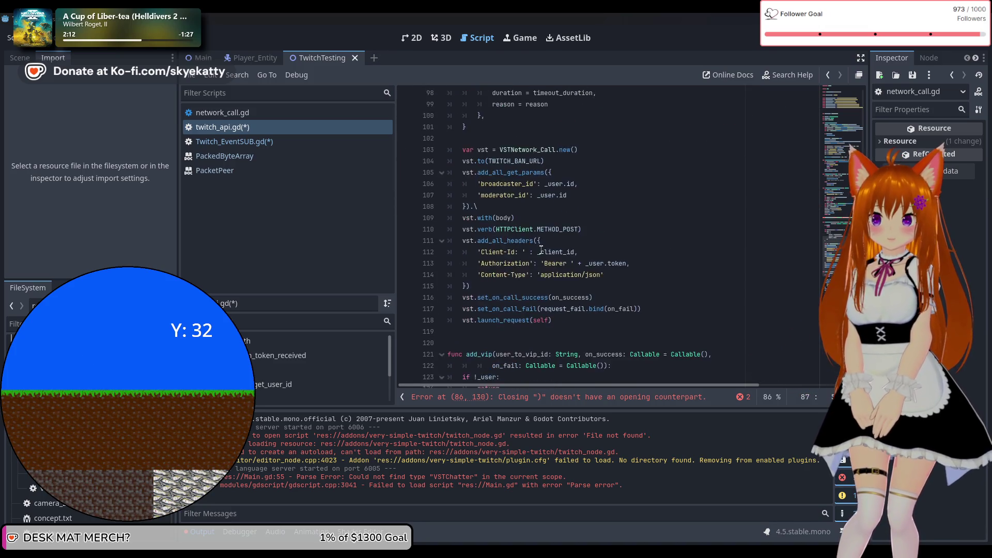
scroll(541, 249, "up", 9)
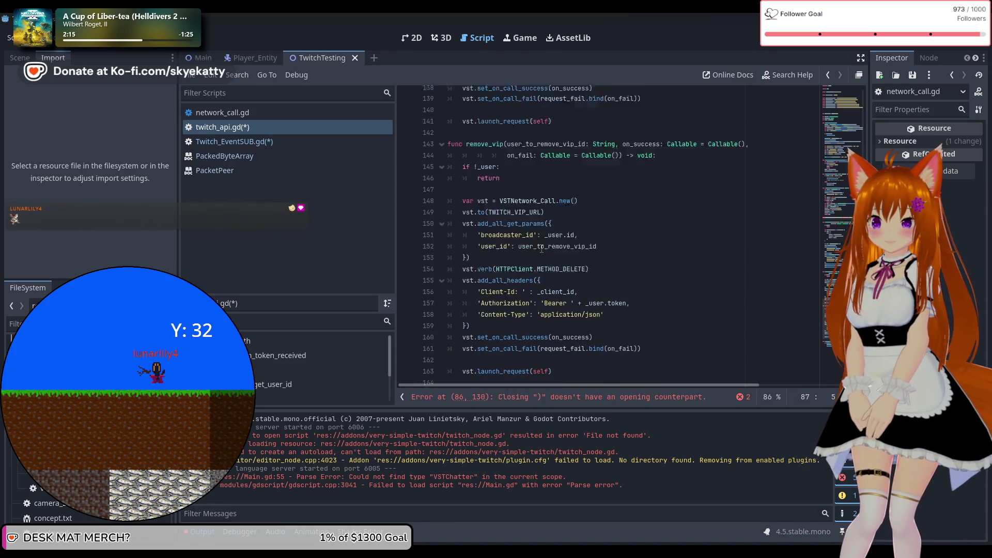
scroll(544, 247, "up", 6)
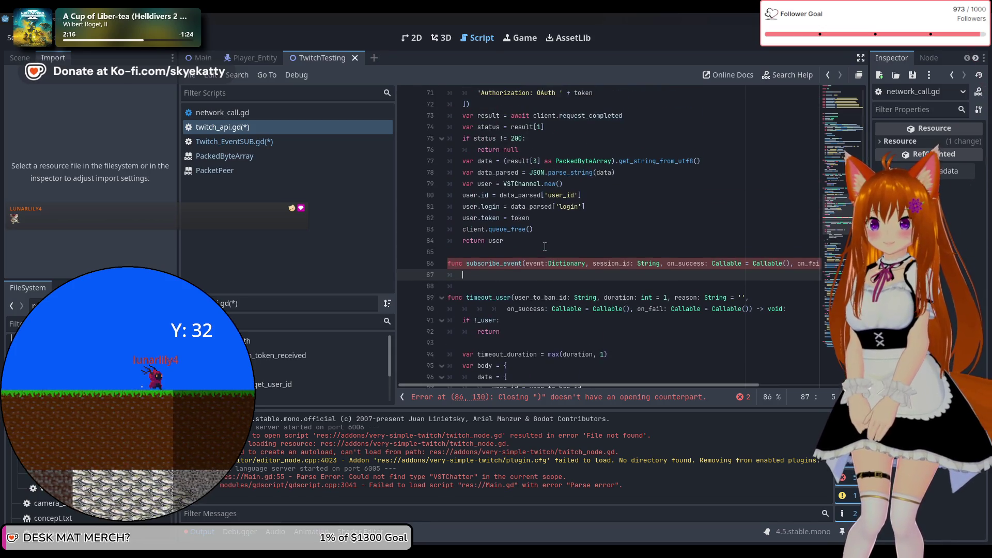
type("if !")
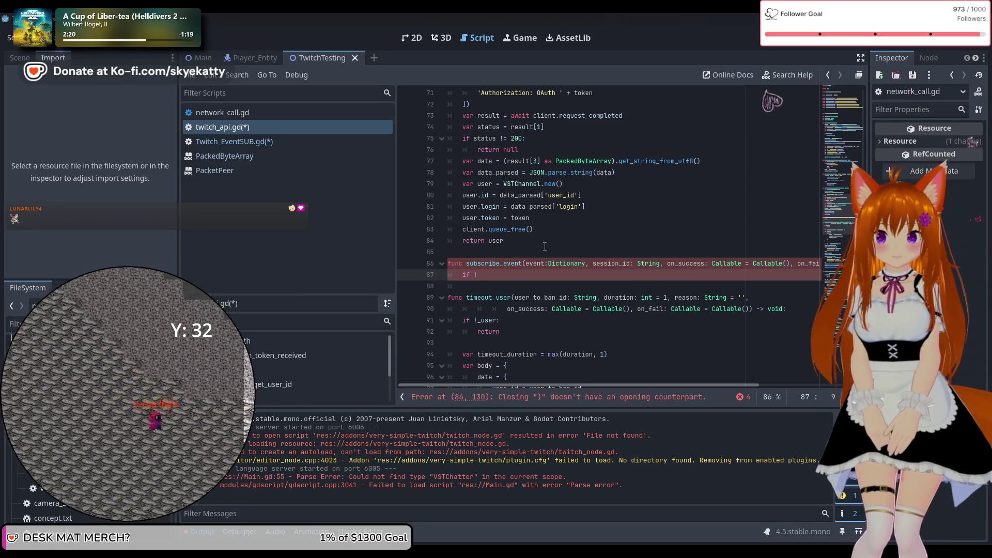
type("_user")
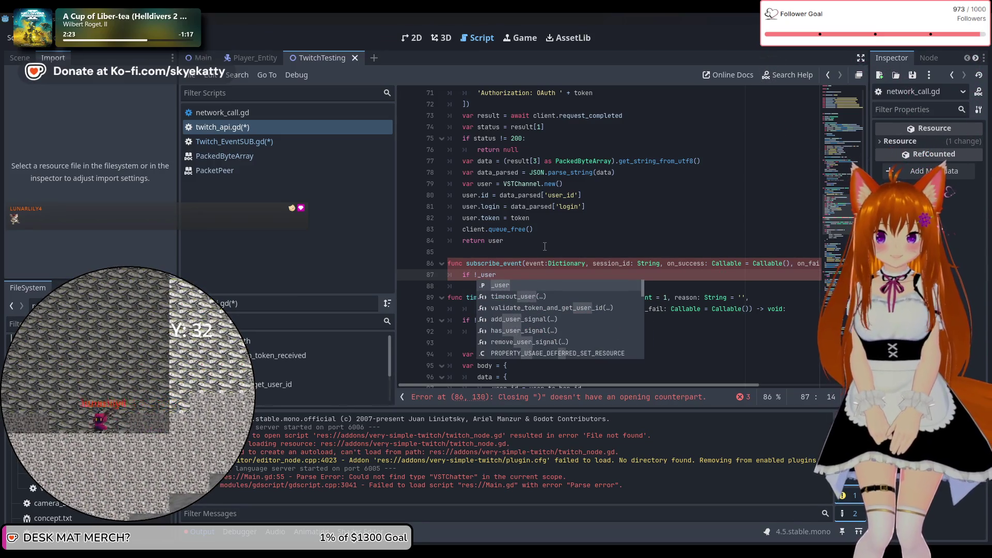
key("Escape")
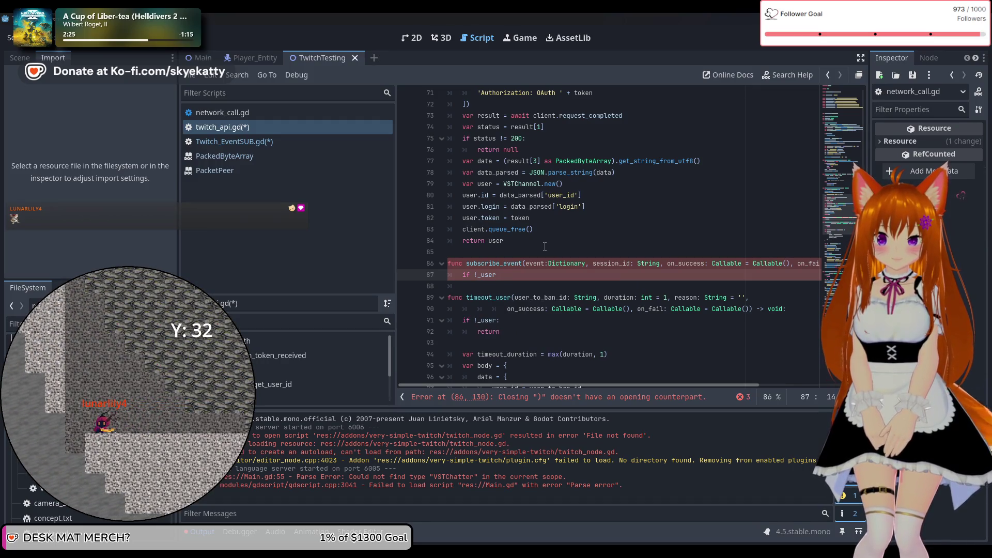
type(":")
key("Return")
type("return")
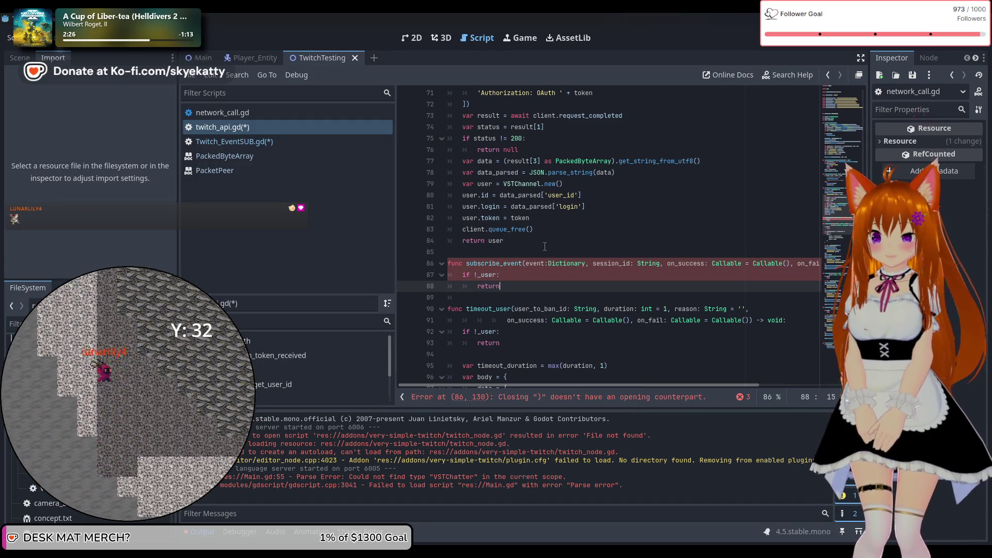
key("Return")
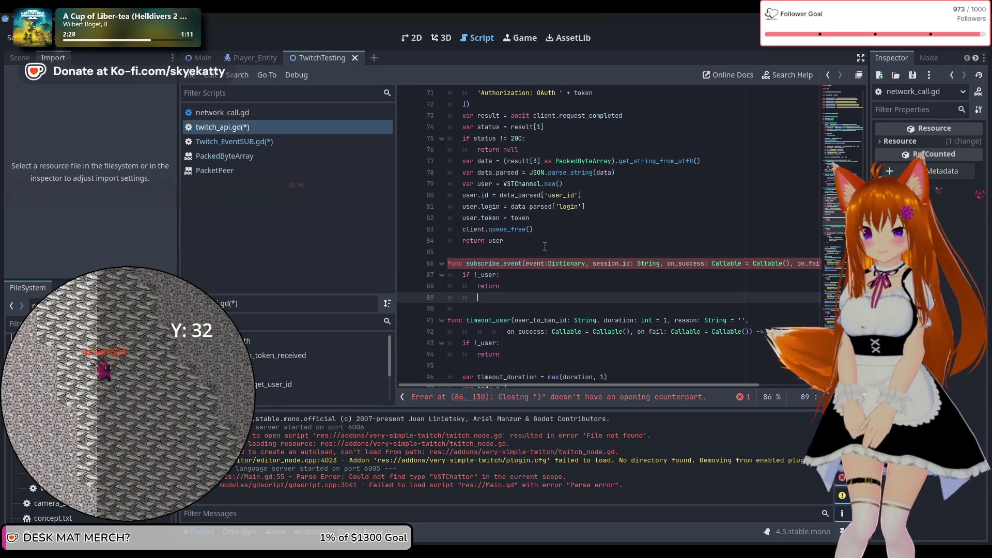
key("Return")
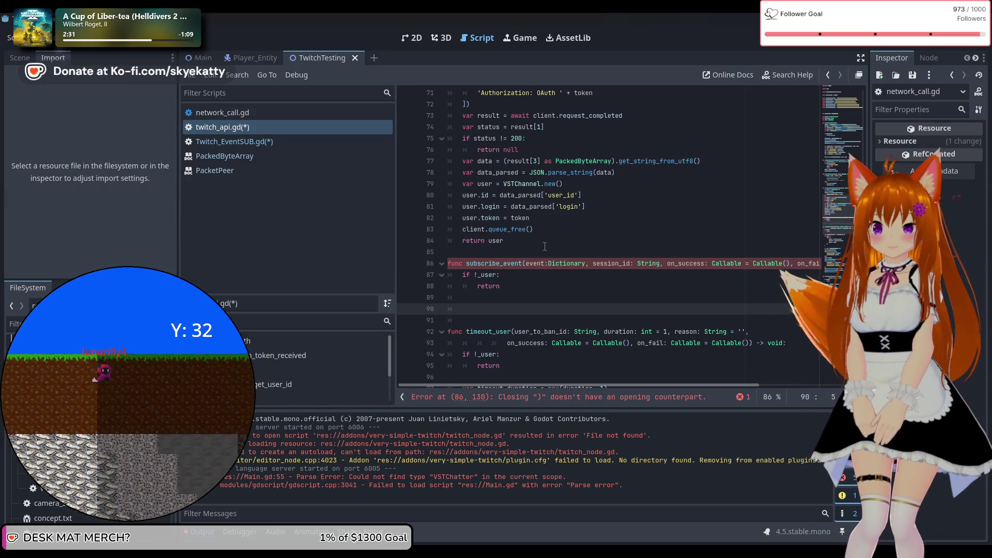
scroll(544, 246, "down", 2)
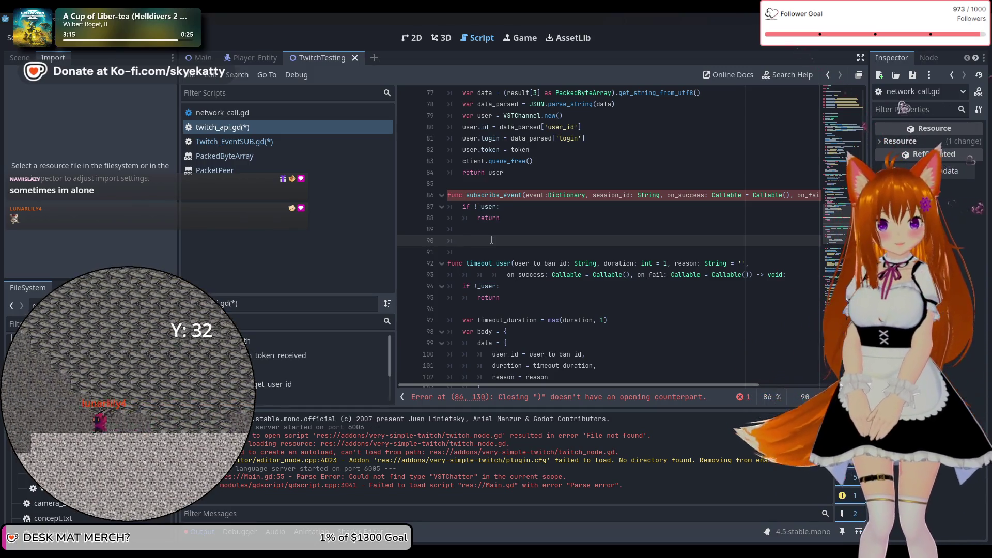
Begin a `data = {` dictionary on line 90 with a `type =` entry inside it.
type("data ")
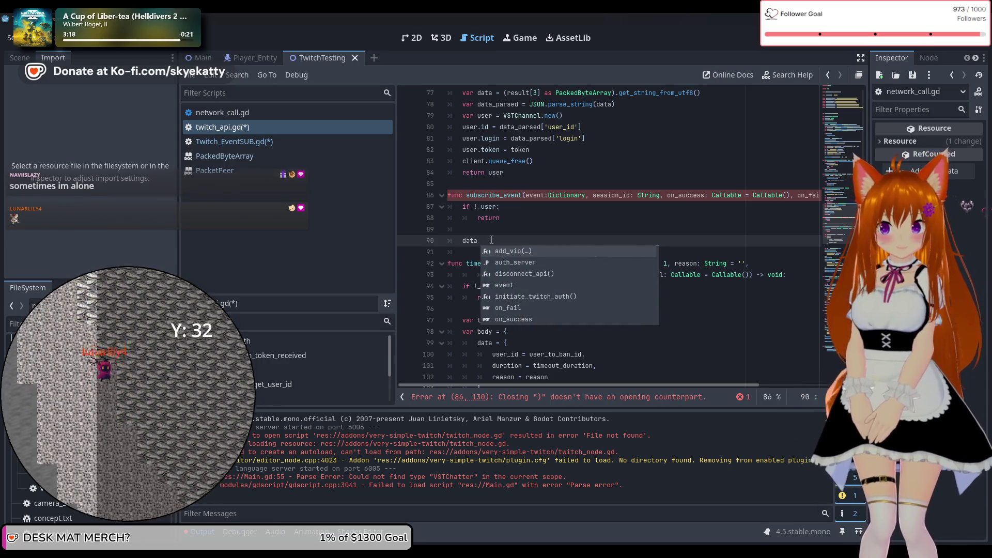
type("=")
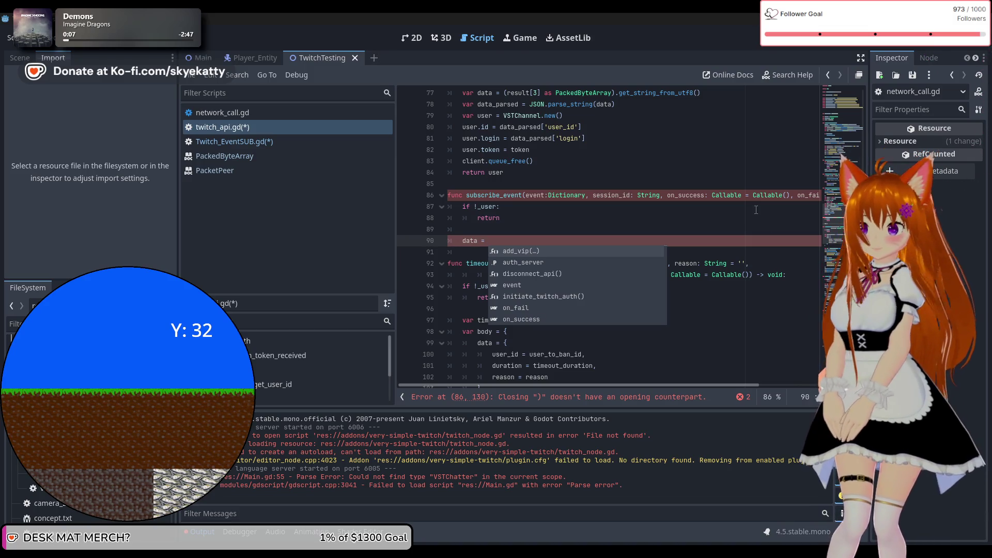
key("Escape")
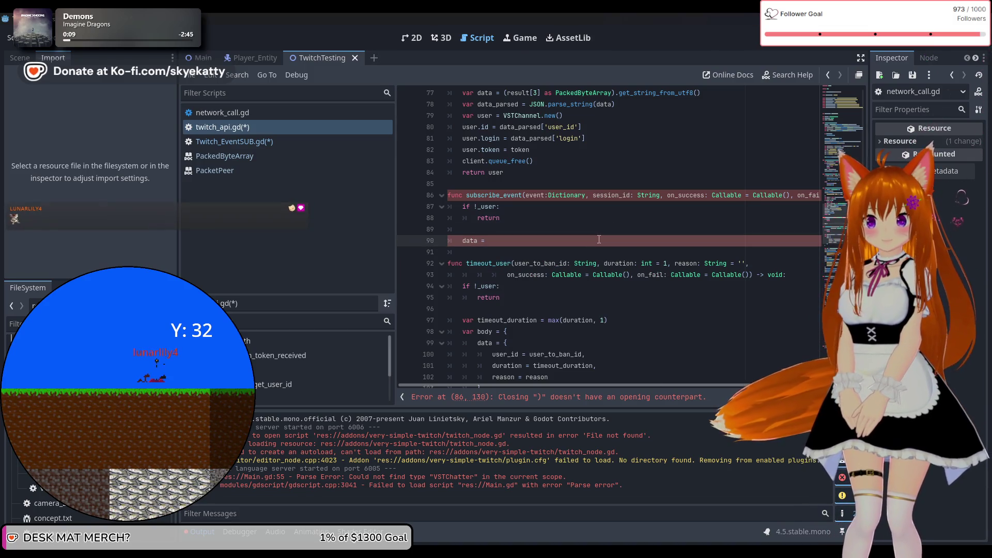
type("{")
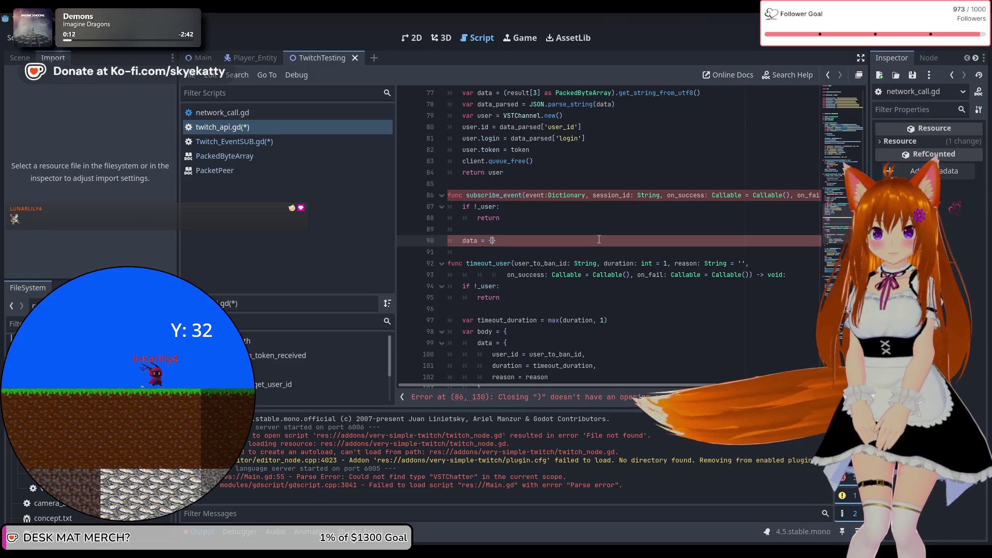
key("Return")
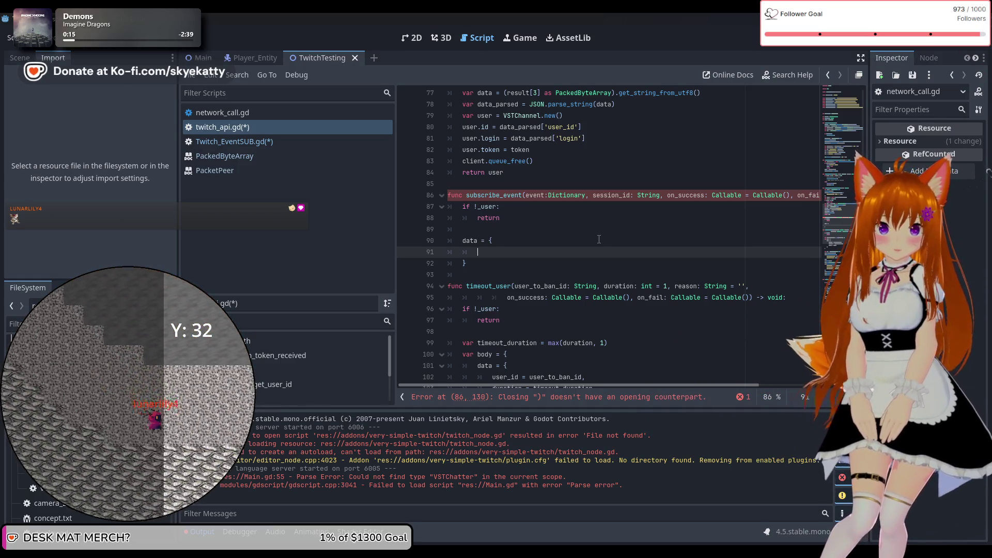
type("t")
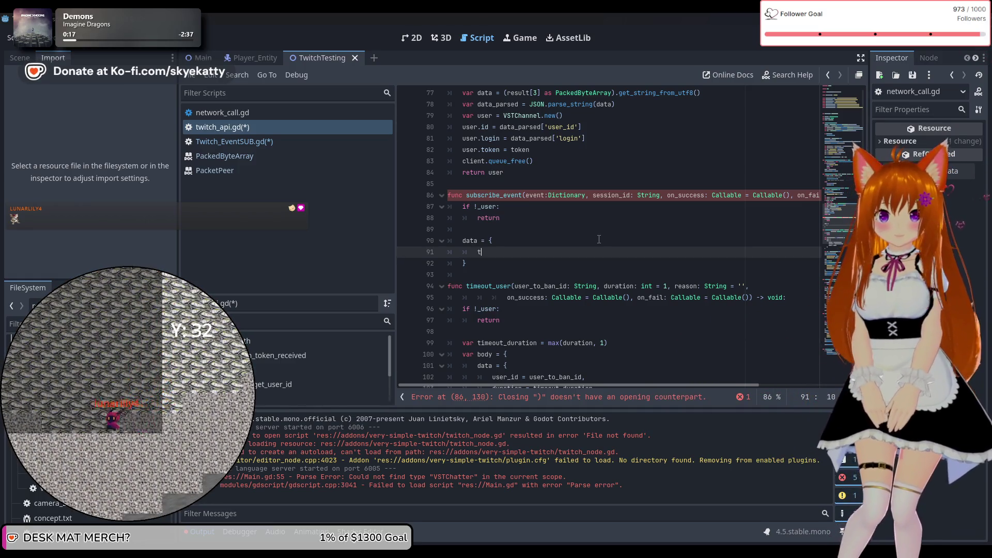
type("ype =")
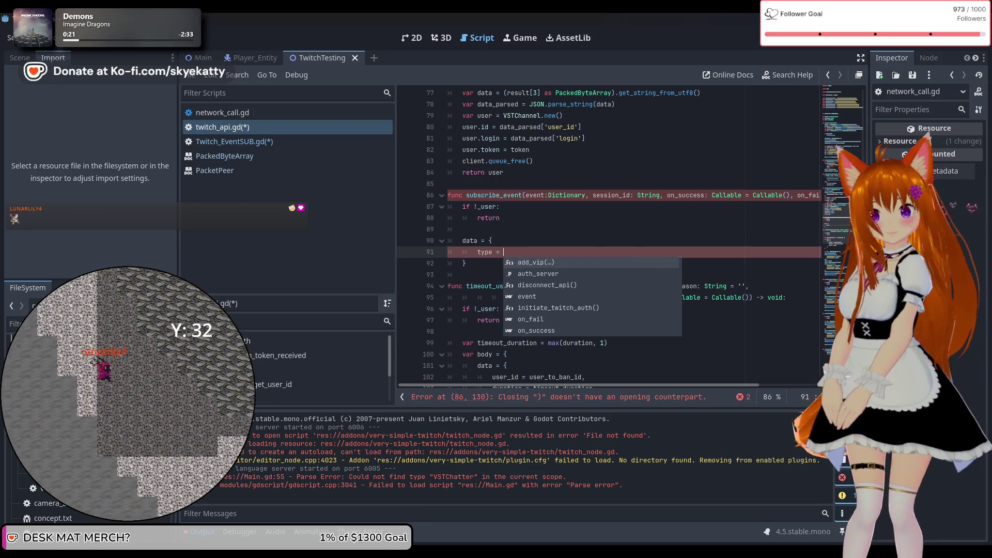
scroll(518, 197, "down", 1)
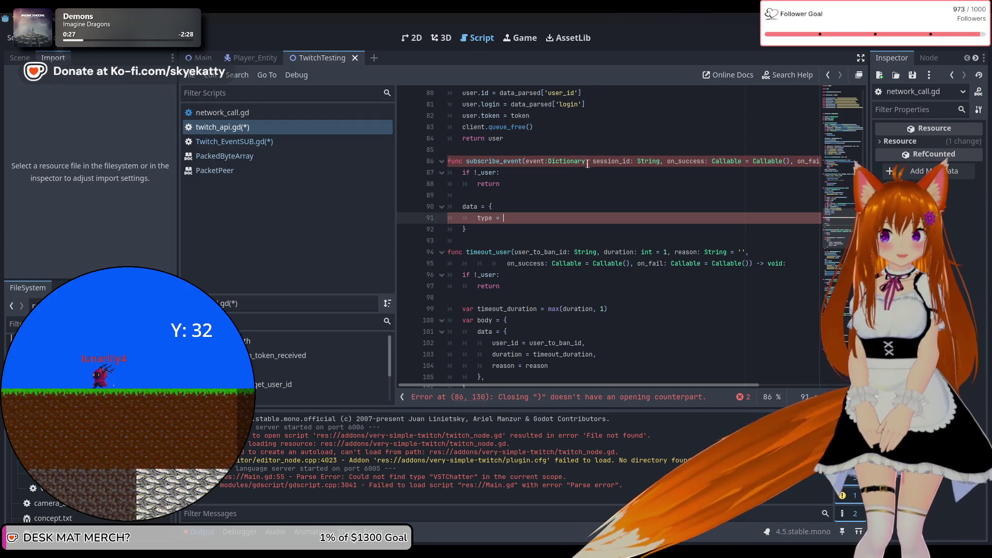
Change event's type to String and add a version: String parameter after it.
double_click(552, 160)
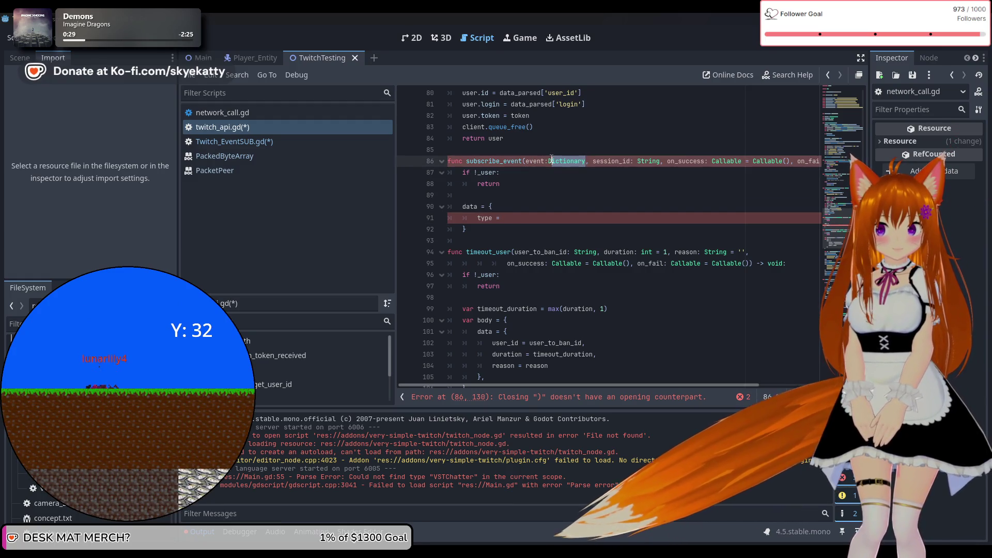
type("S")
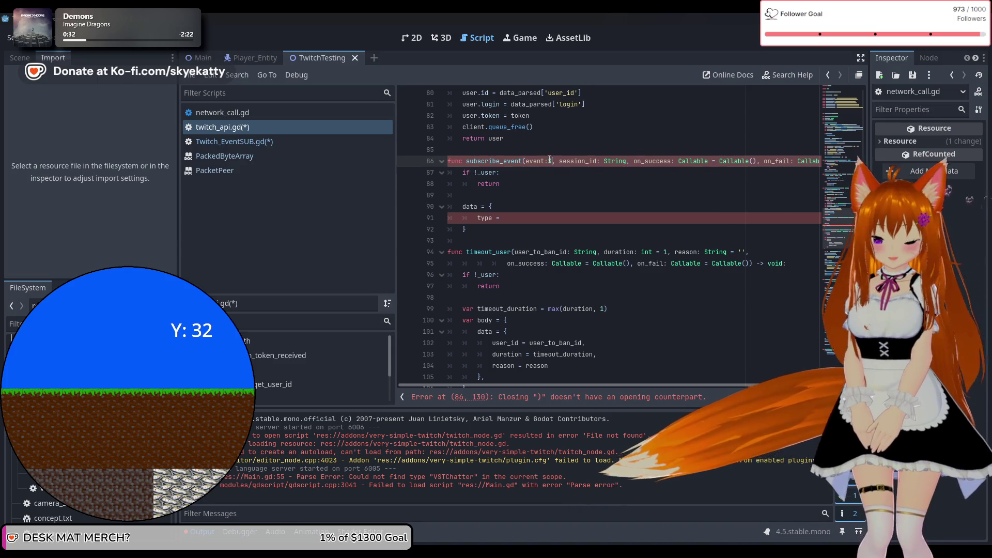
type("tring")
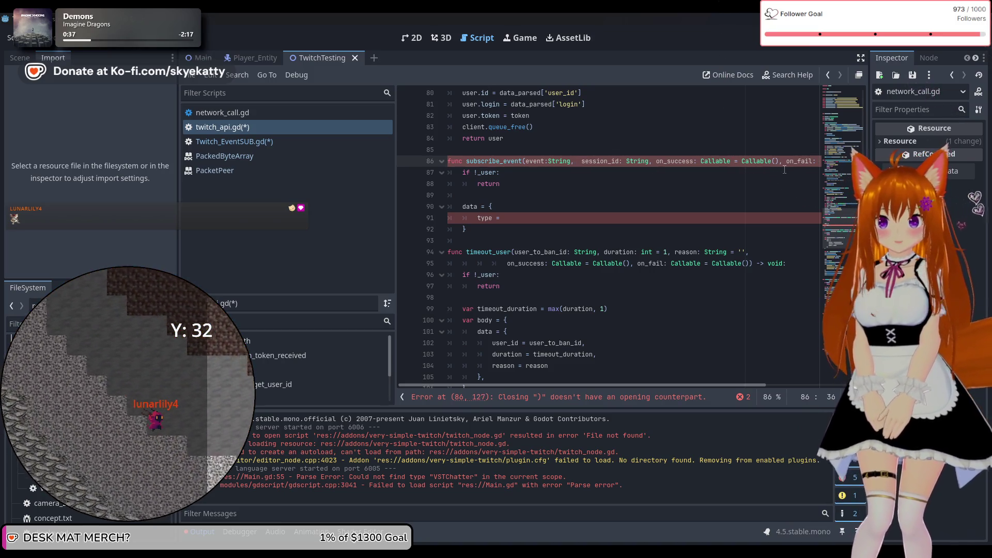
type("v")
key("BackSpace")
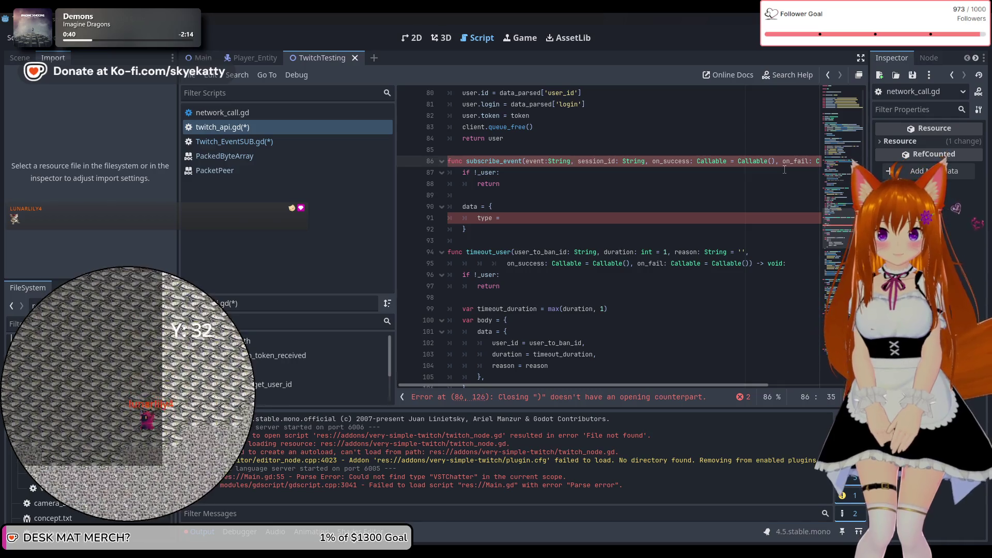
type("v")
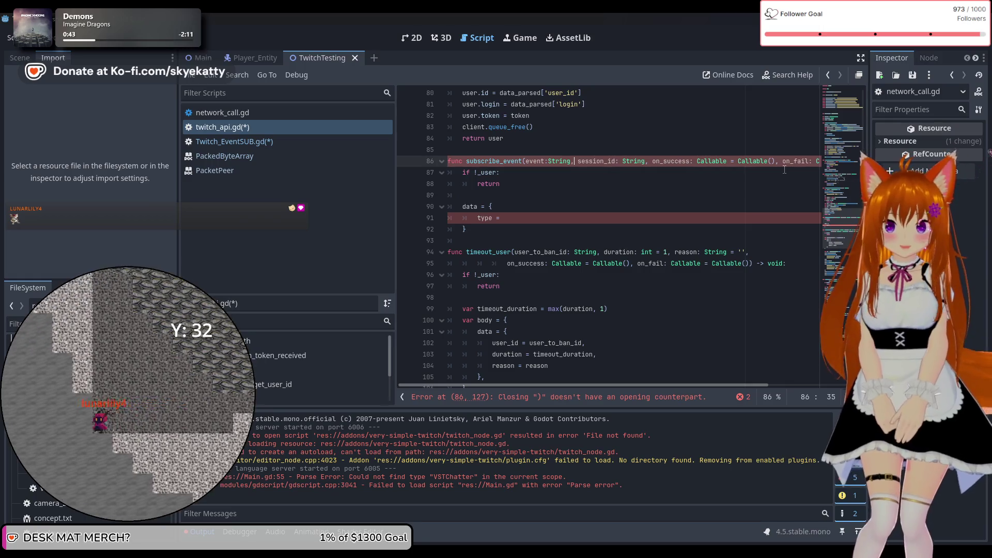
type("ersion")
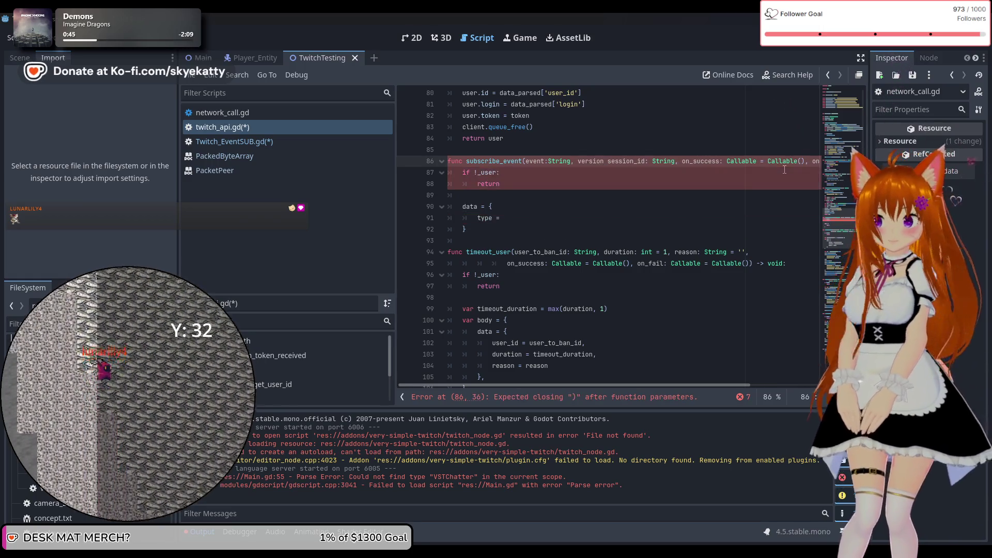
type(",")
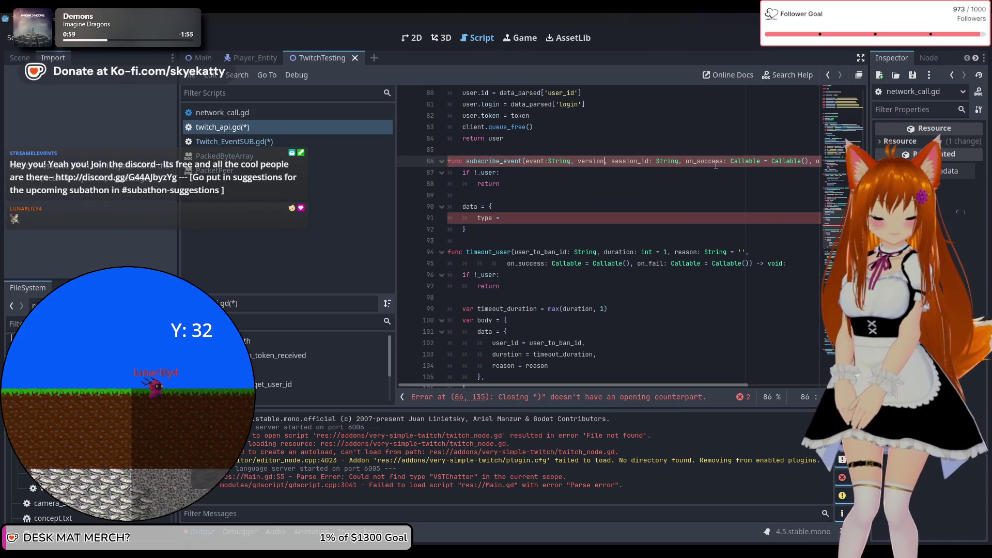
type(":")
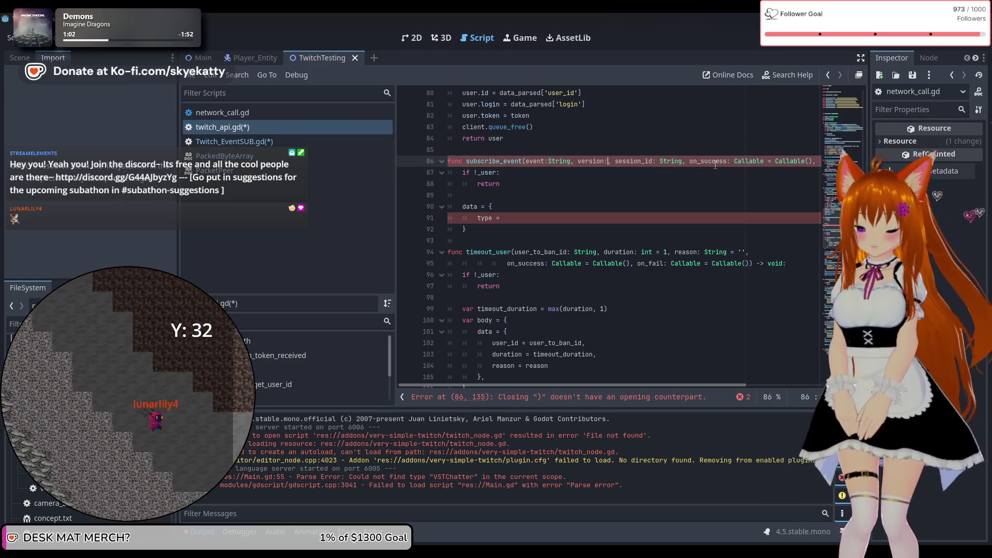
type("i")
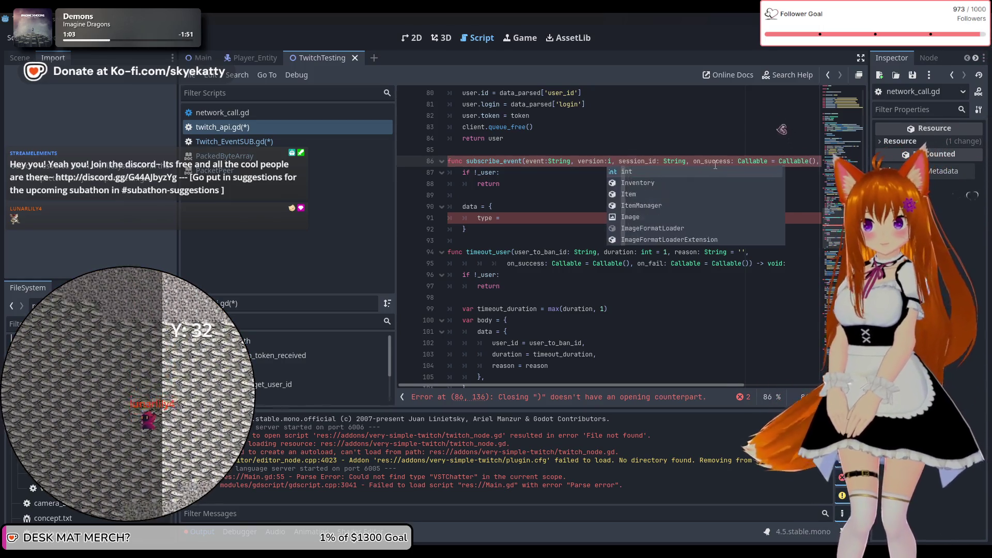
key("BackSpace")
type("Str")
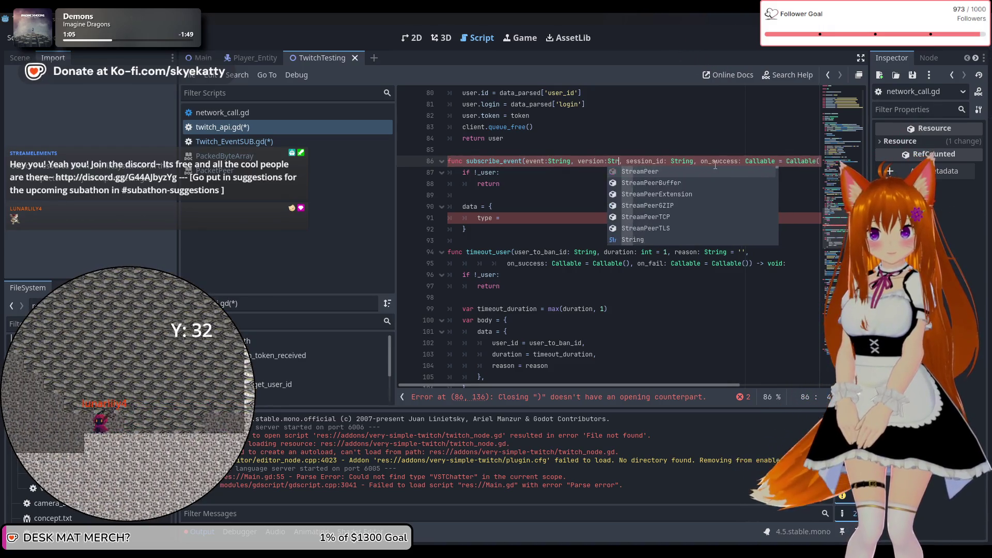
type("ing")
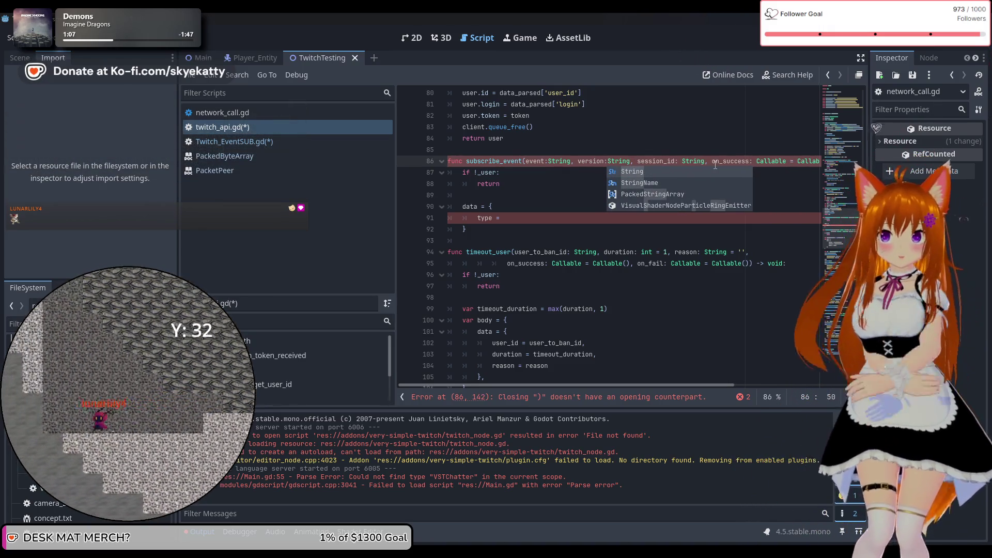
left_click(632, 158)
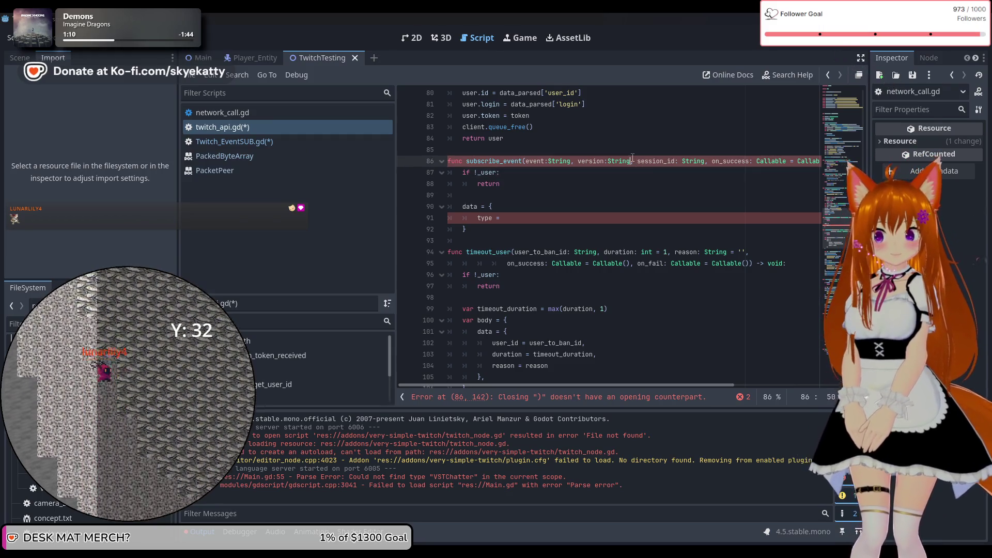
key("Down")
key("Down")
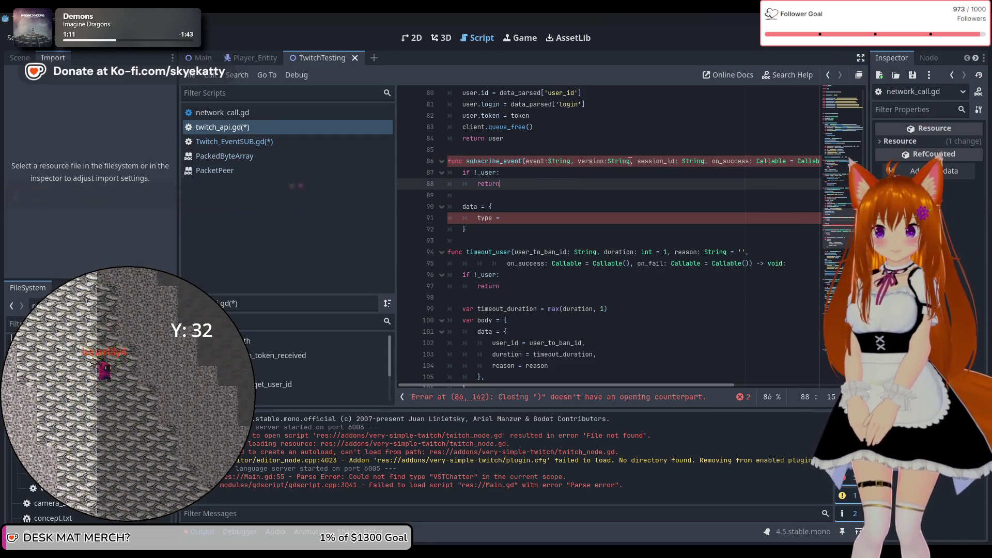
left_click(630, 162)
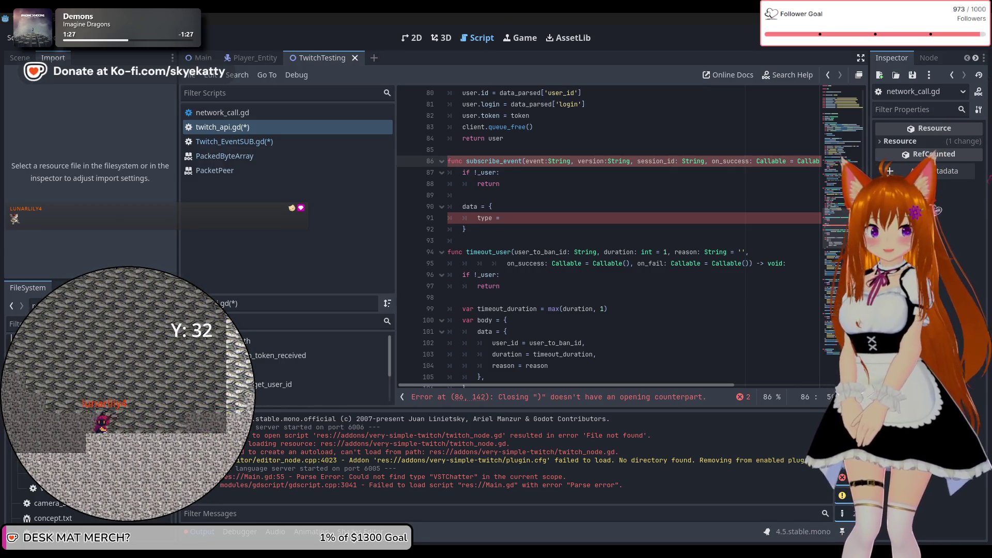
scroll(675, 207, "down", 7)
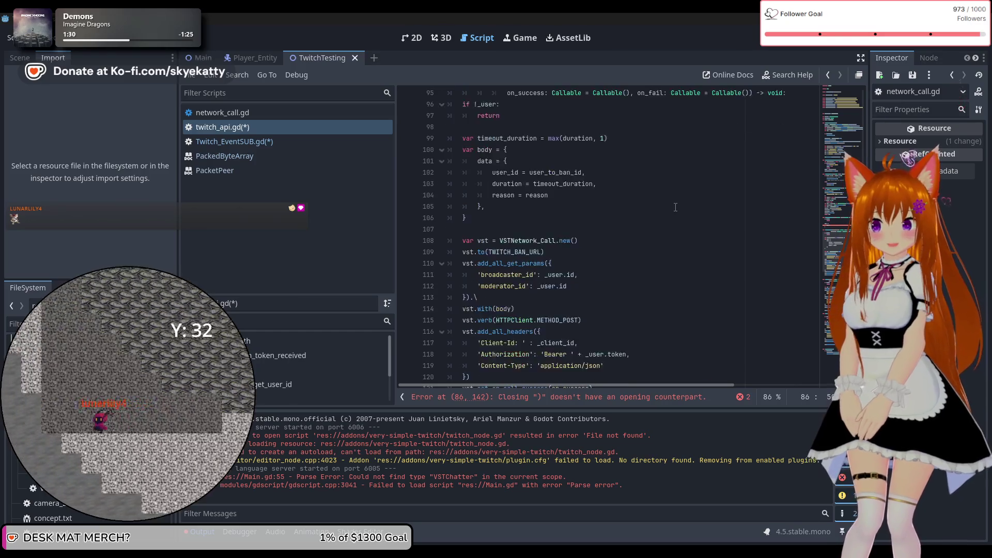
scroll(675, 207, "down", 5)
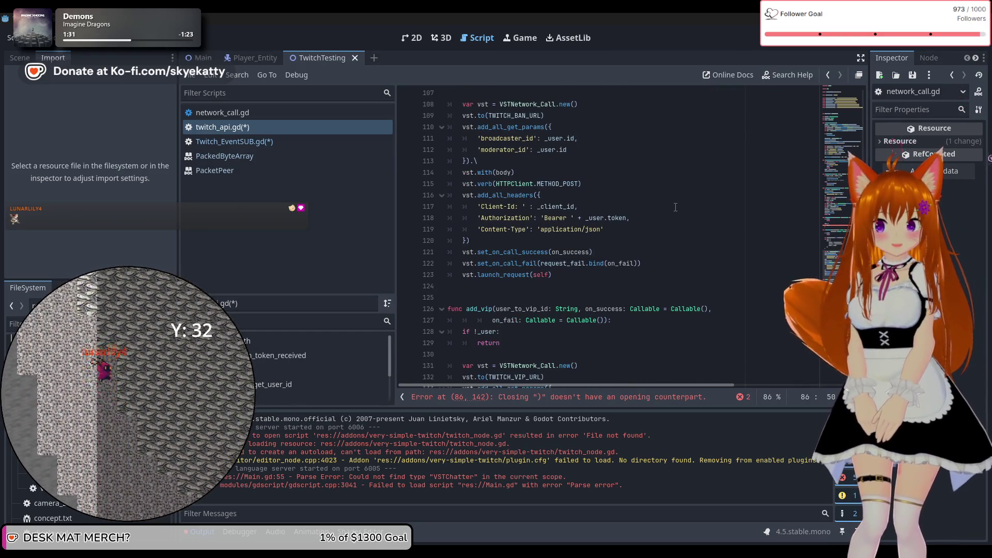
scroll(675, 205, "down", 1)
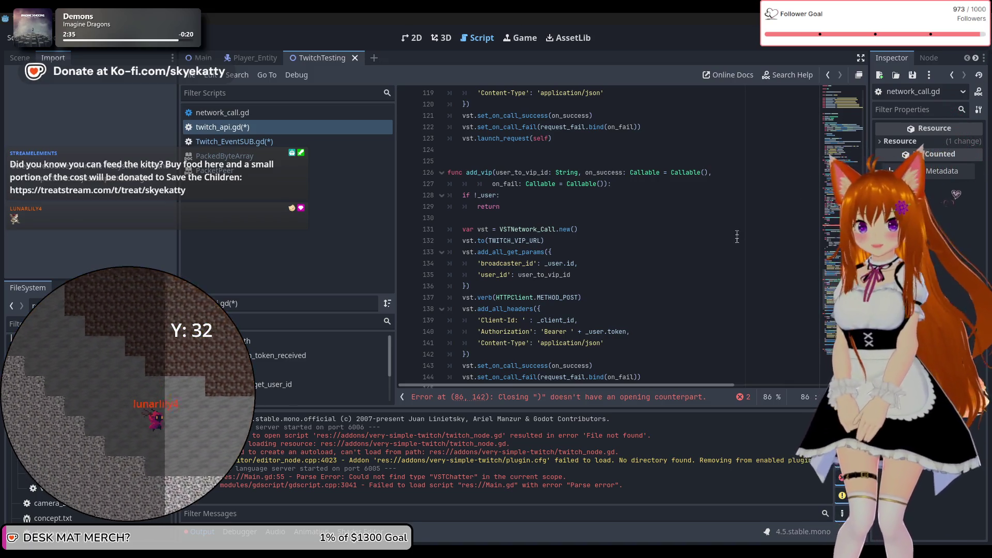
scroll(569, 233, "up", 9)
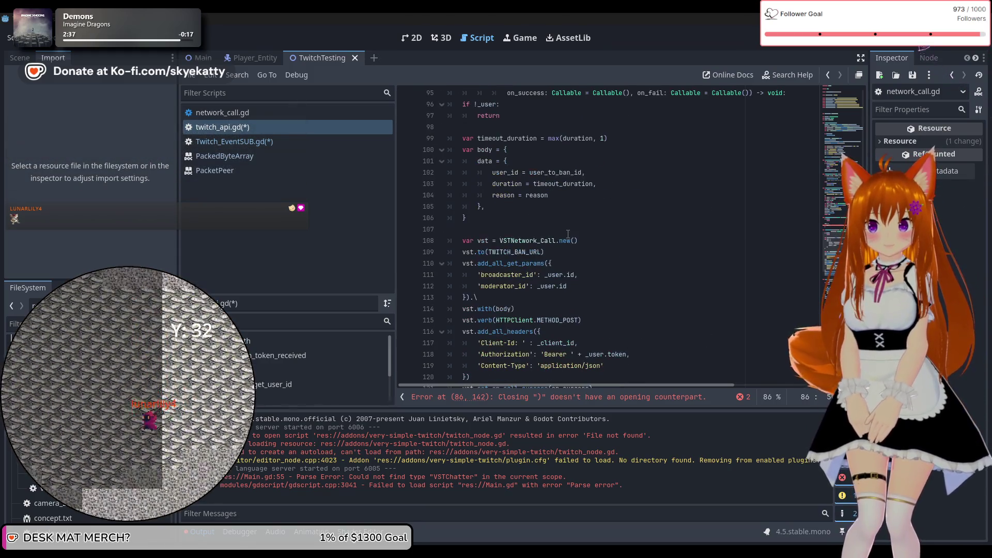
scroll(569, 233, "up", 5)
scroll(569, 233, "down", 2)
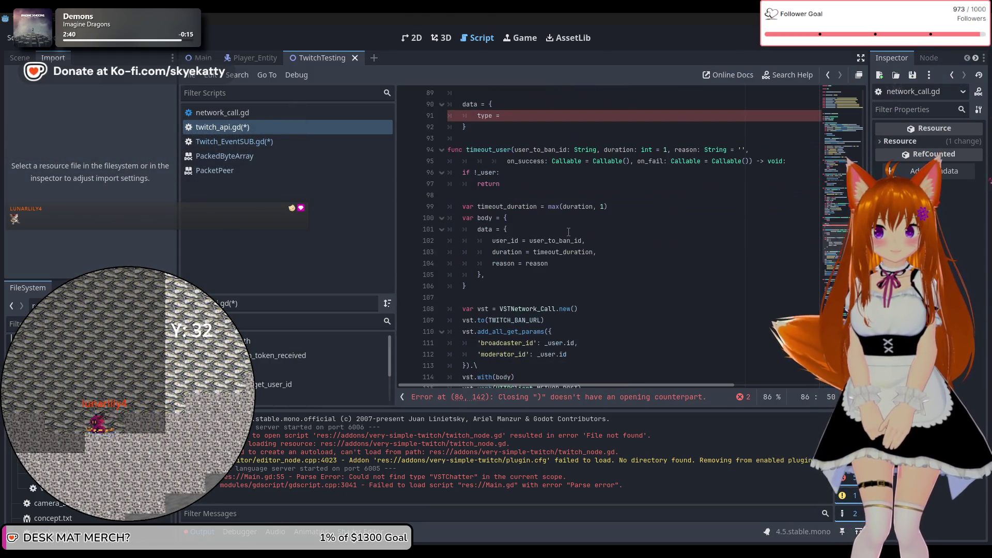
scroll(567, 231, "up", 1)
left_click(611, 222)
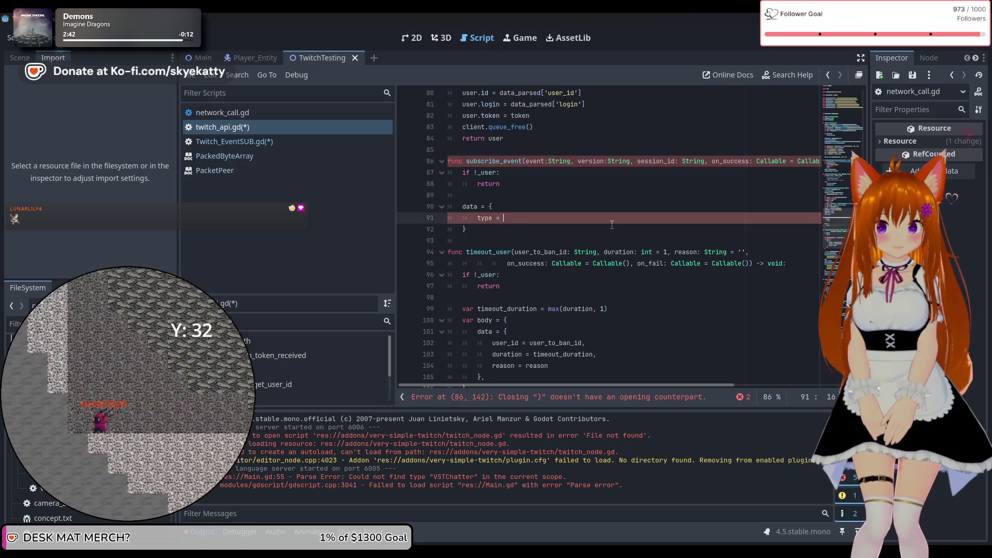
Complete the data dictionary's first entry as type = event.
type("event")
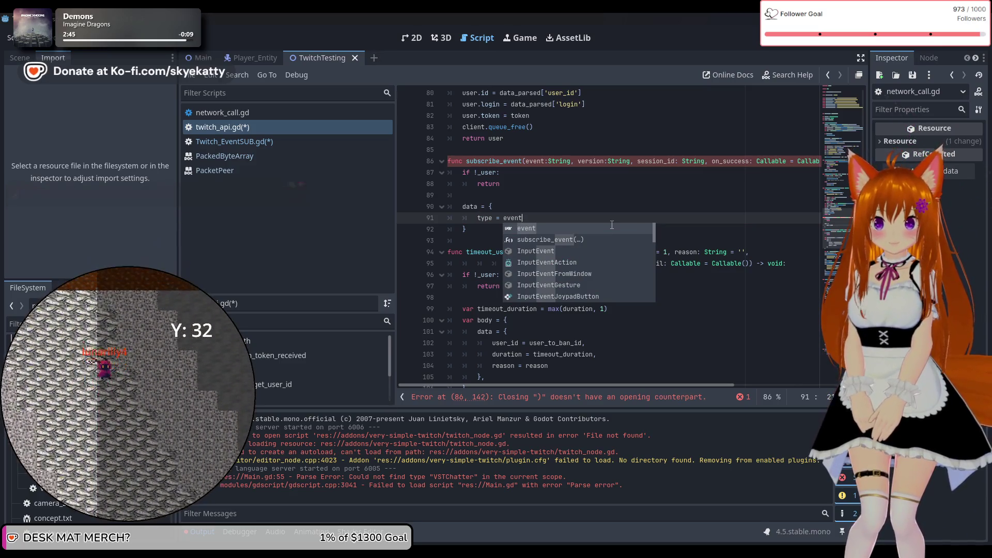
key("Escape")
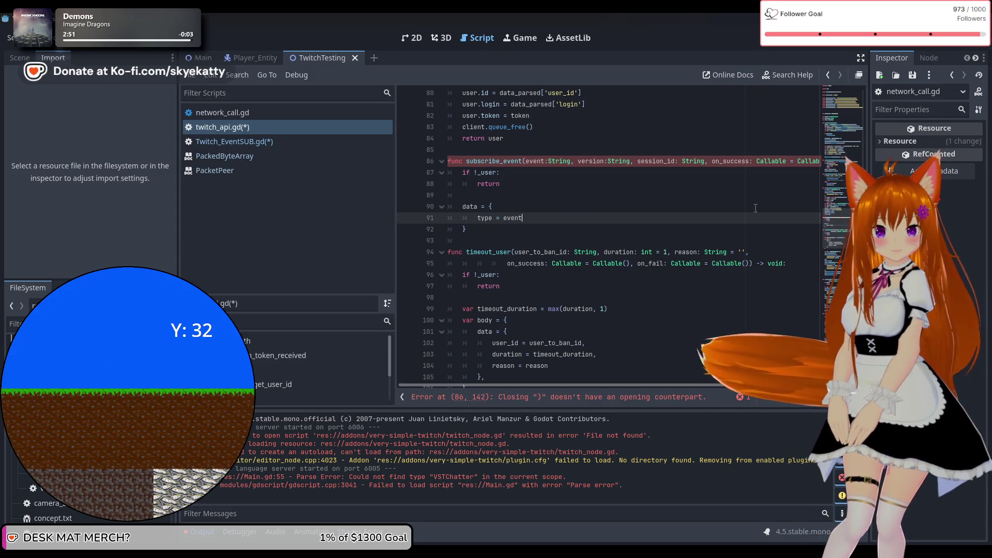
type(",add_vip(")
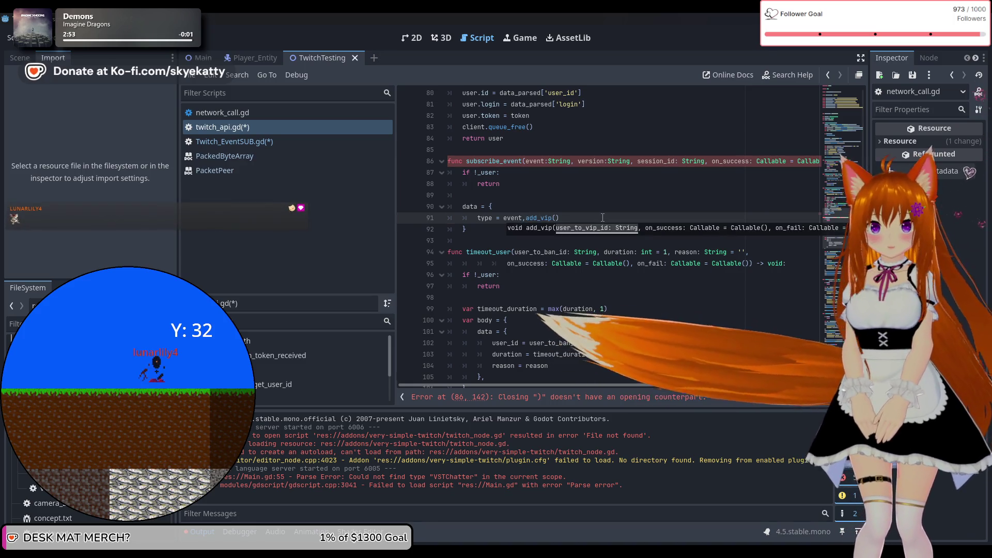
key("BackSpace")
key("BackSpace")
key("BackSpace")
key("Return")
type("versio")
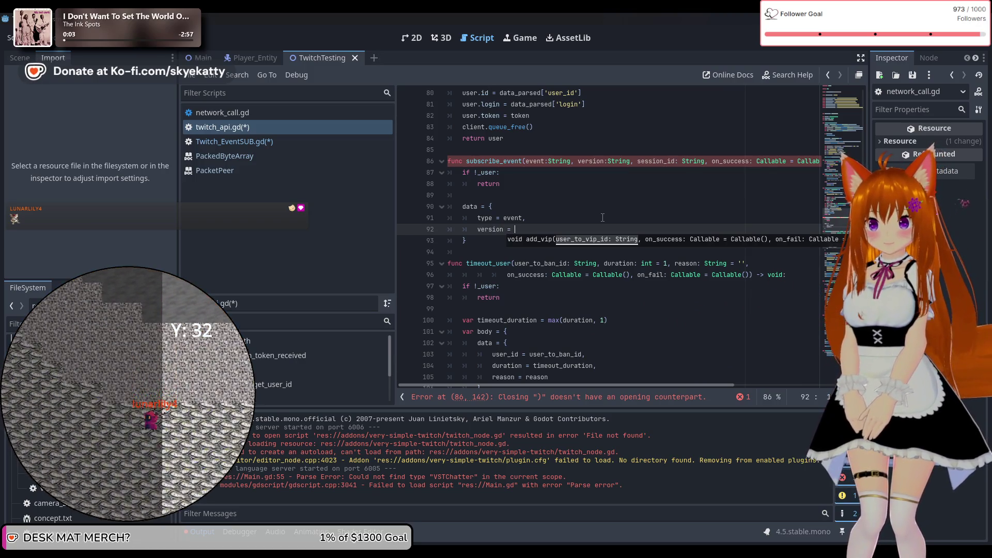
Add a version=version entry and an empty nested condition dictionary to the data block.
type("n = ")
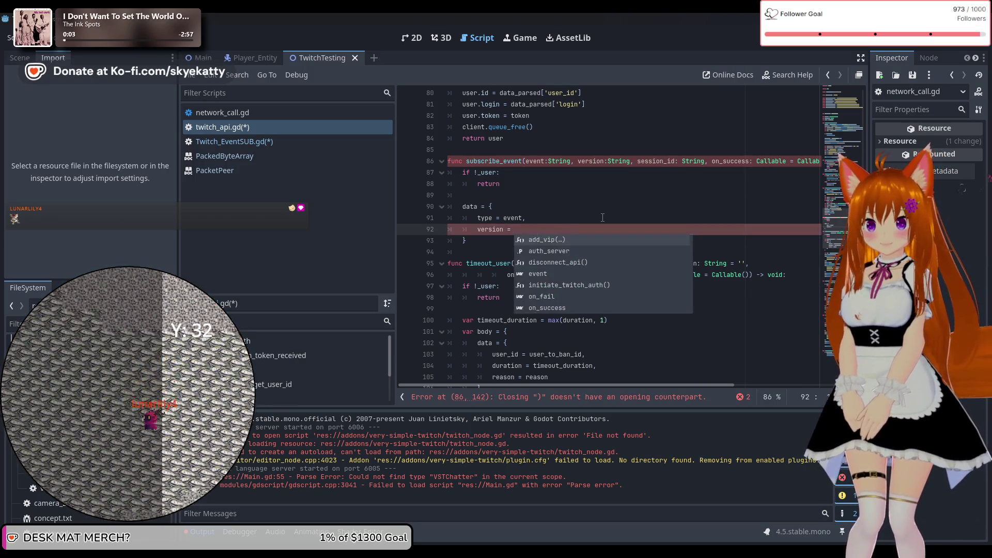
type("v")
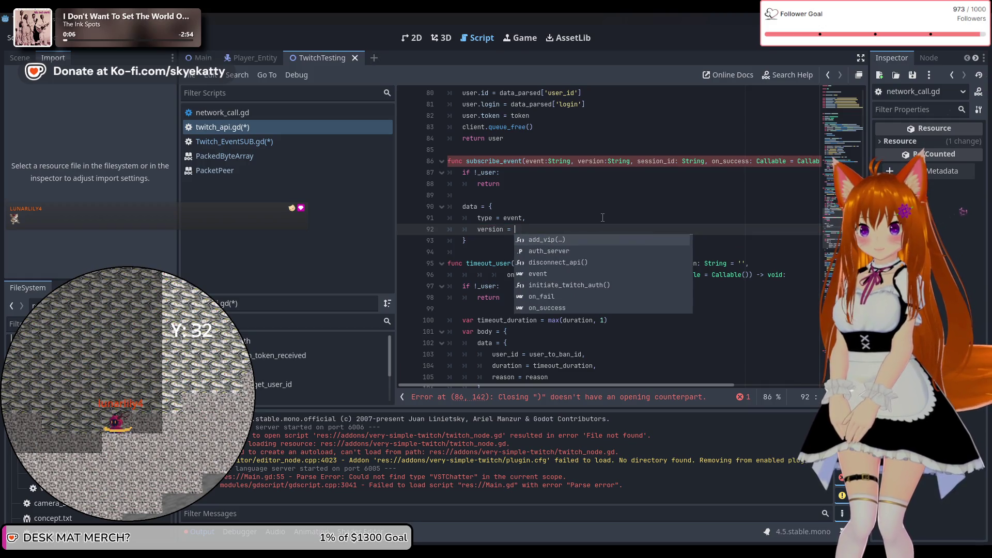
key("BackSpace")
key("BackSpace")
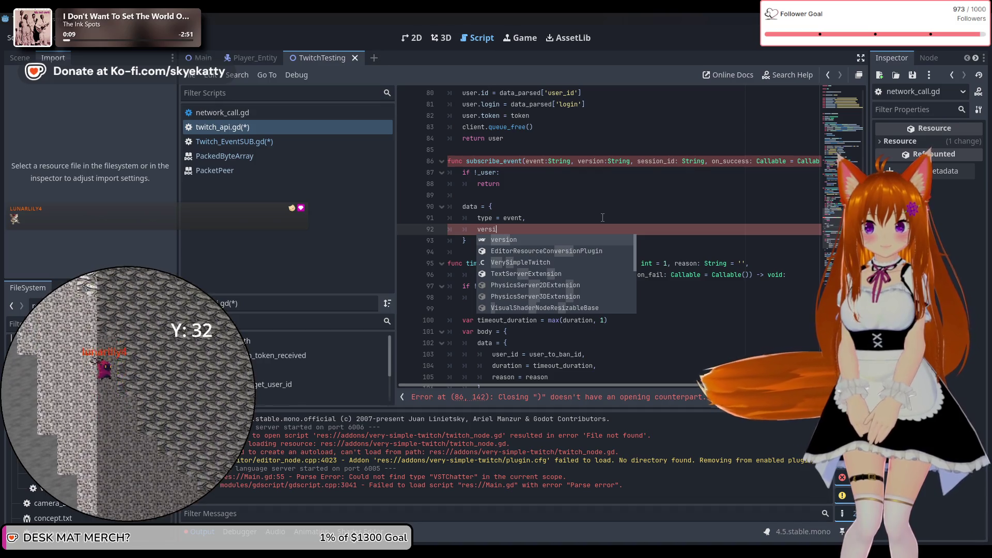
key("Return")
type("=ve")
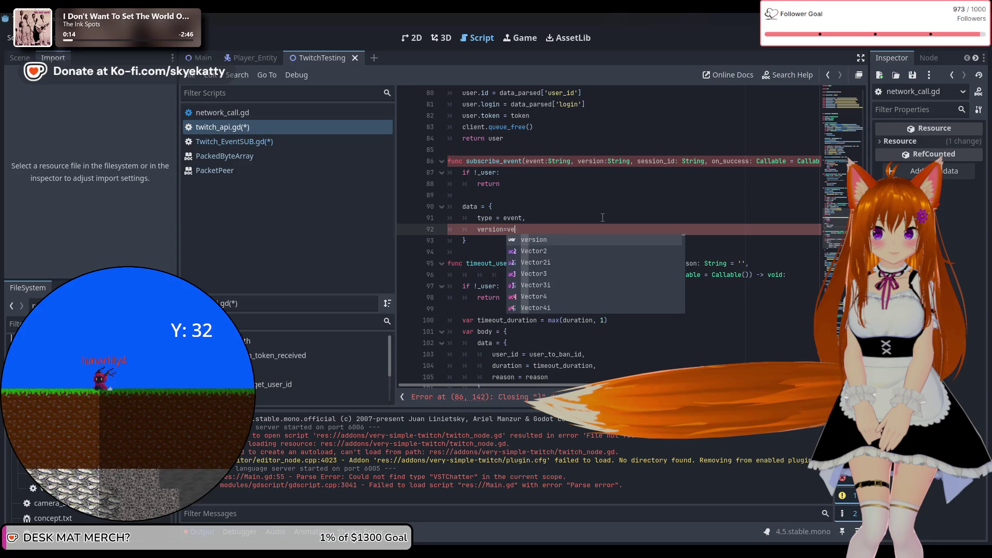
key("Return")
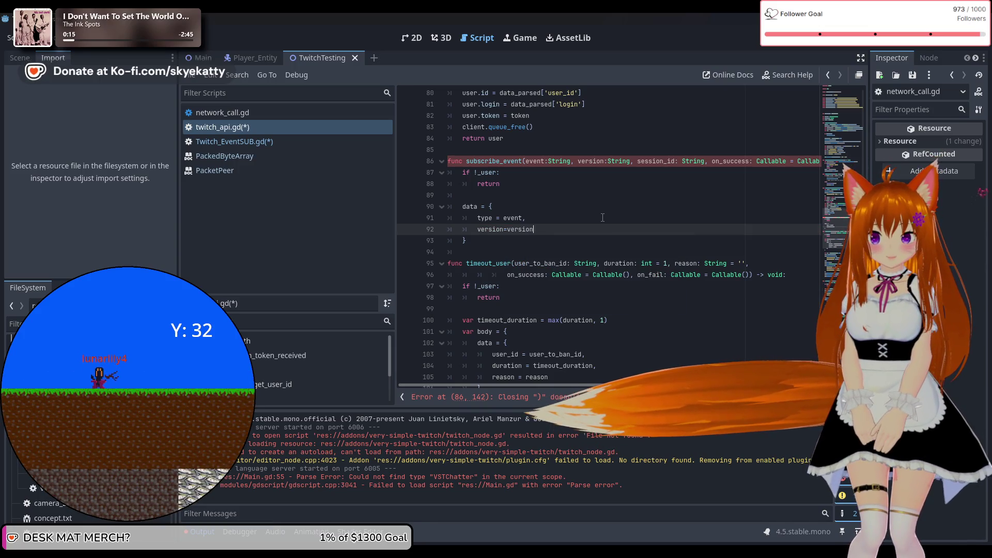
type(",")
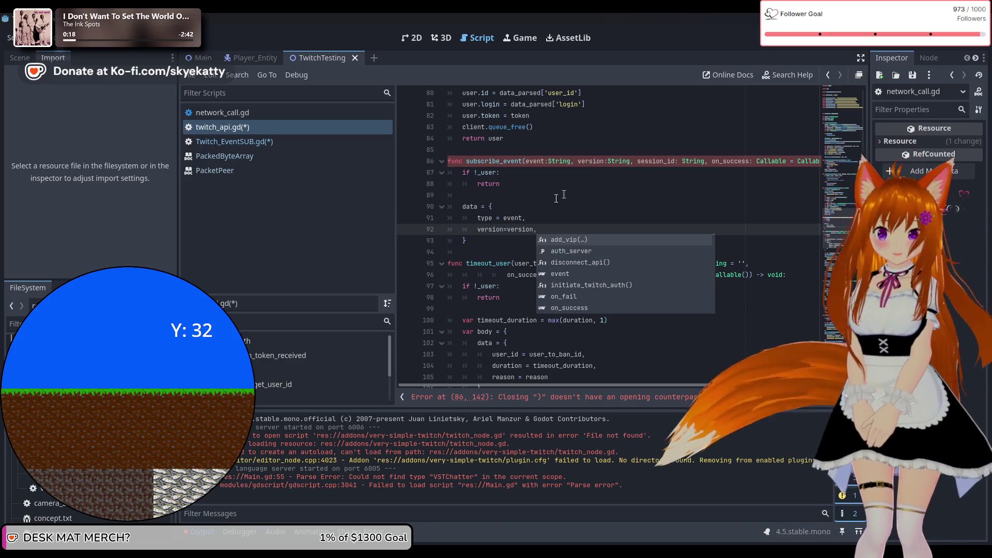
key("Escape")
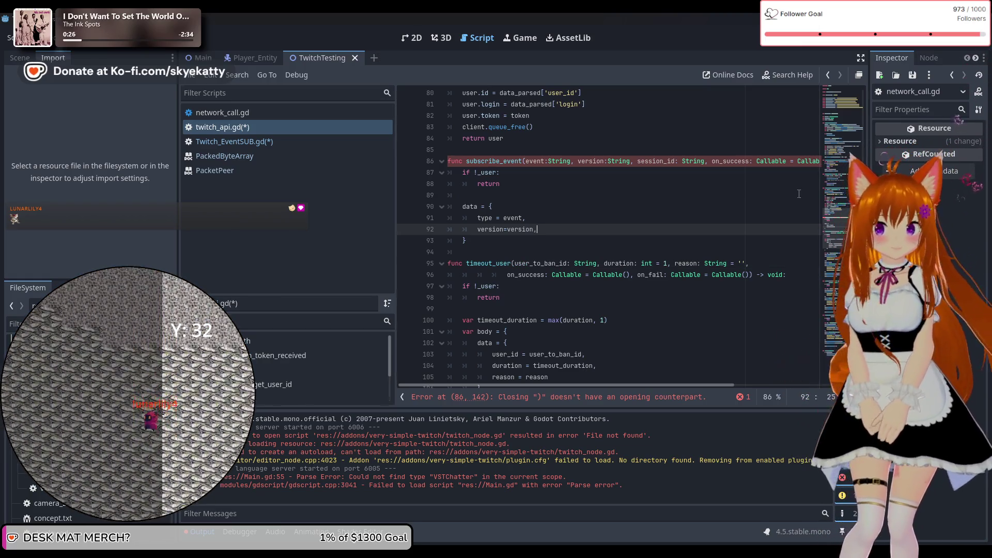
key("Return")
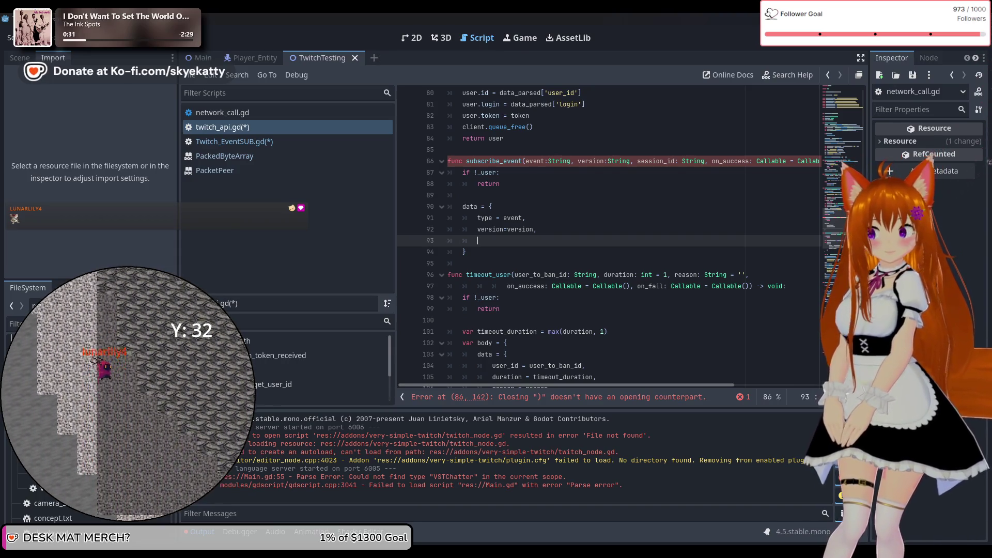
type("con")
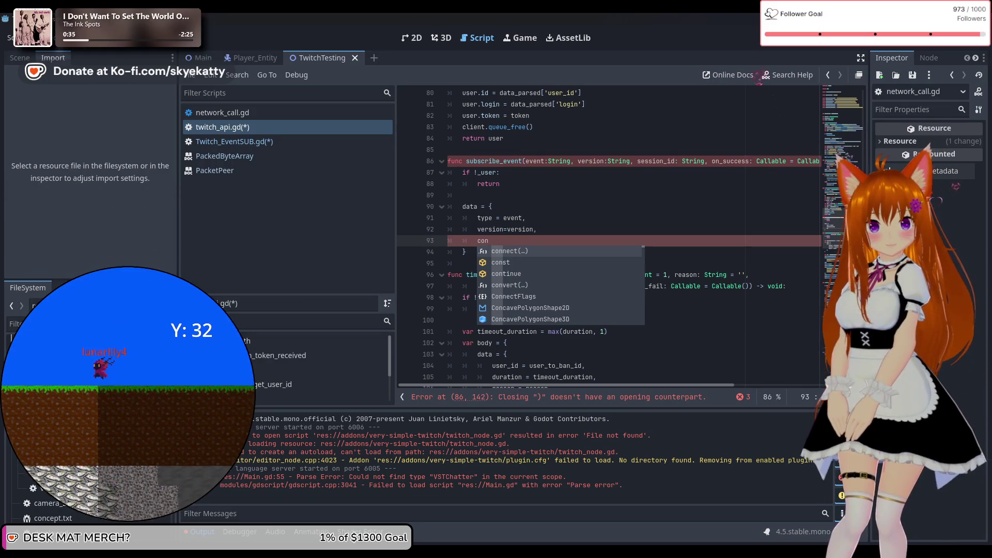
type("di")
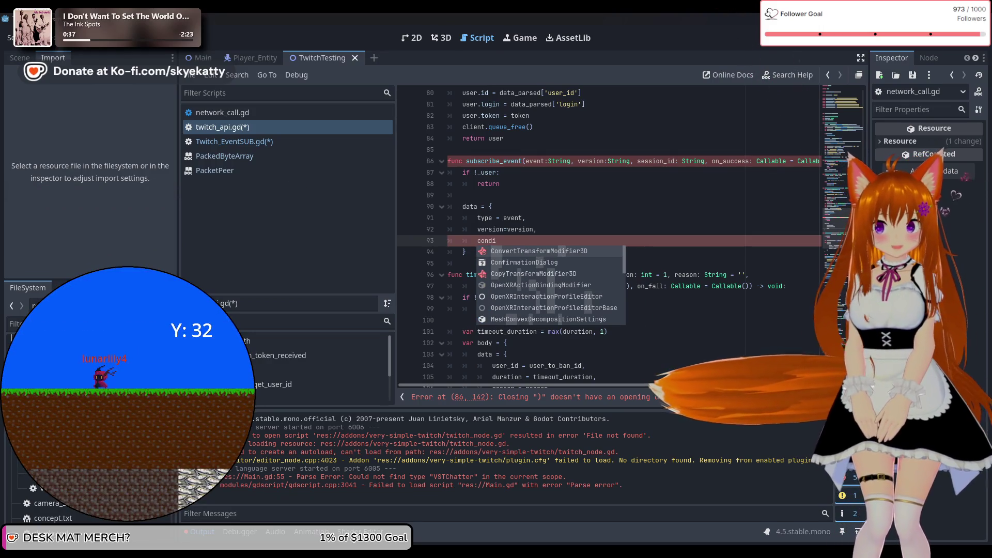
type("tion")
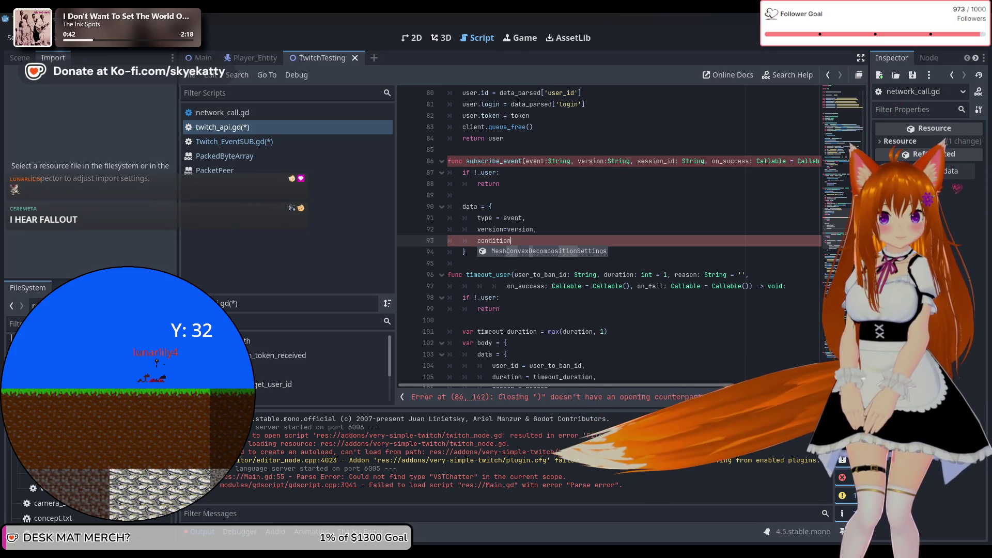
type("P")
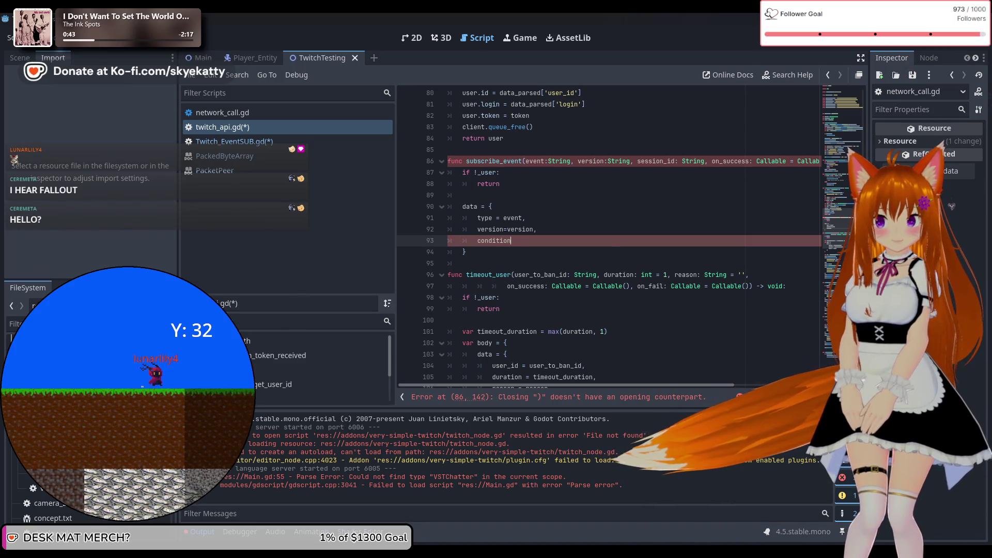
type("{")
key("Return")
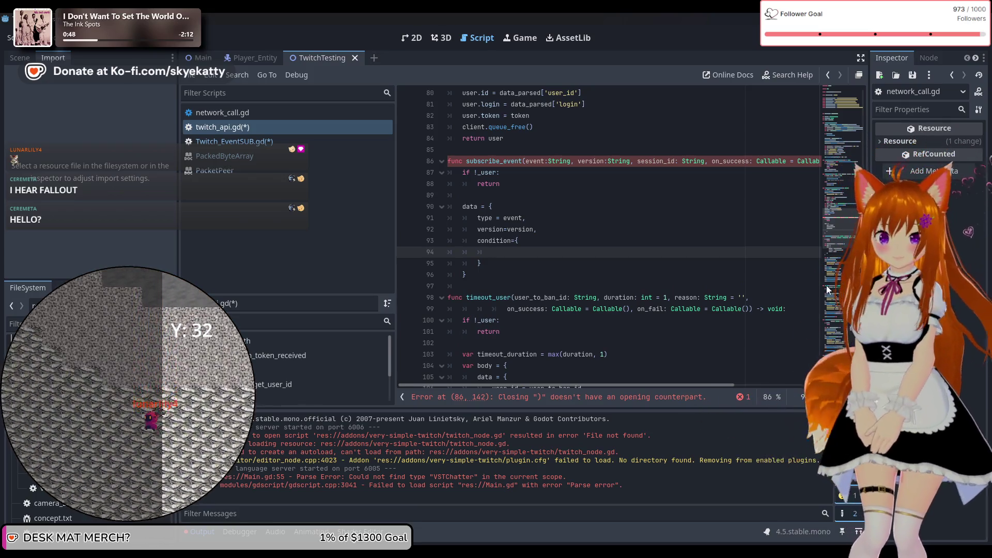
Select the broadcaster_id and moderator_id parameter lines to review them, then deselect.
scroll(707, 256, "down", 4)
scroll(703, 252, "down", 1)
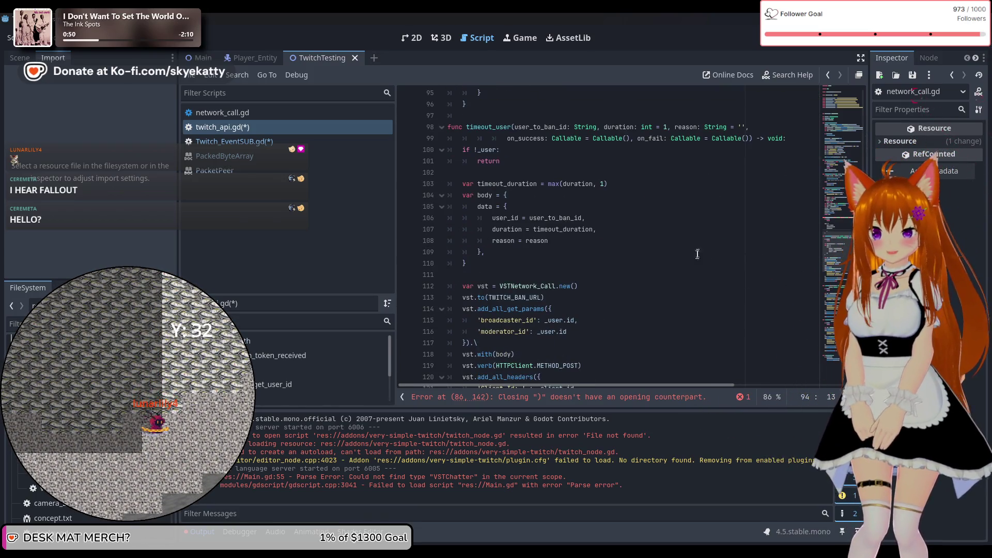
scroll(697, 252, "up", 1)
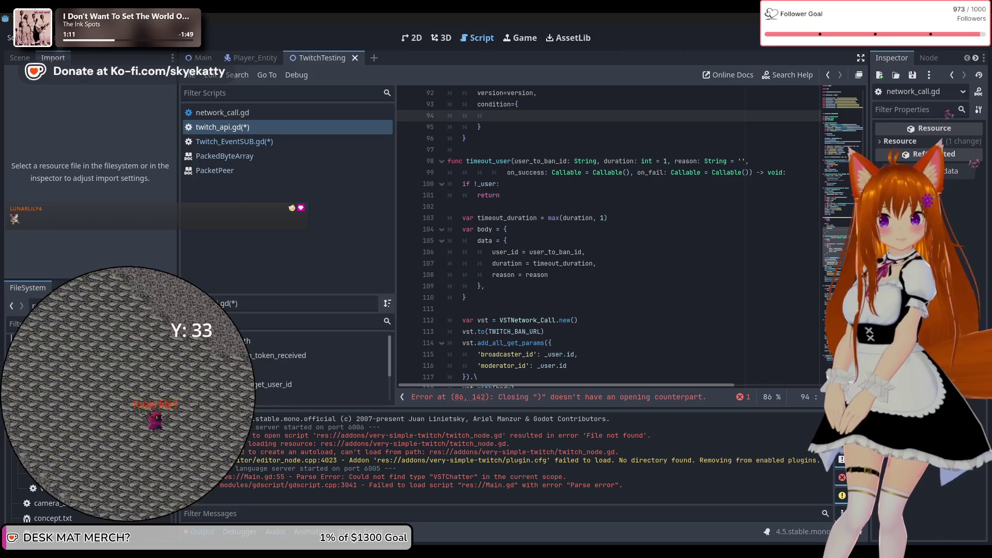
left_click_drag(478, 354, 588, 361)
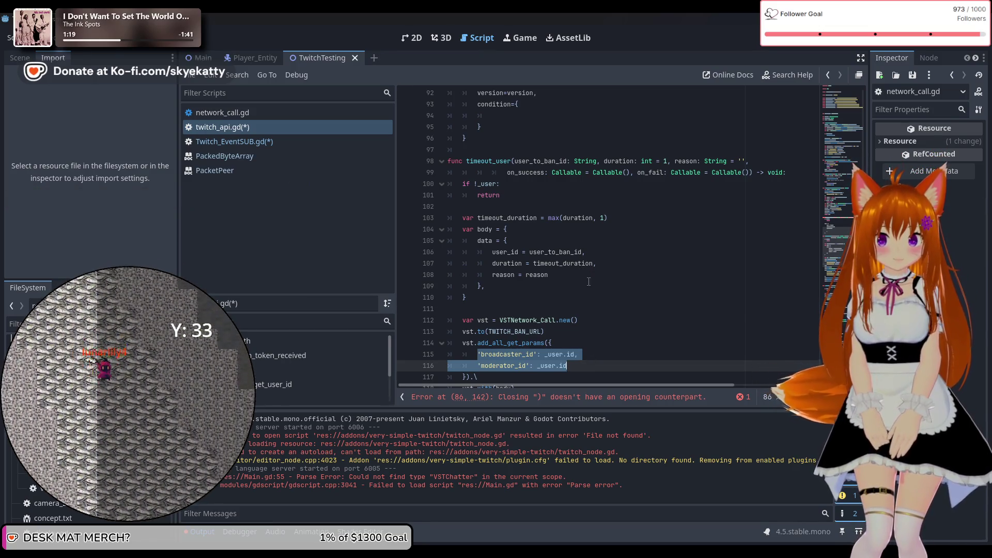
left_click(503, 365)
left_click_drag(481, 355, 610, 366)
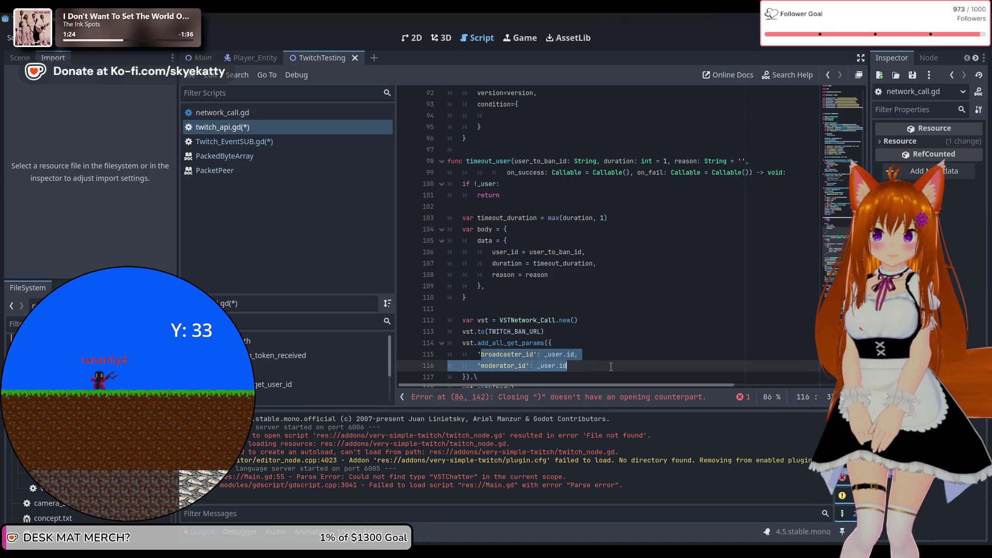
left_click(482, 354)
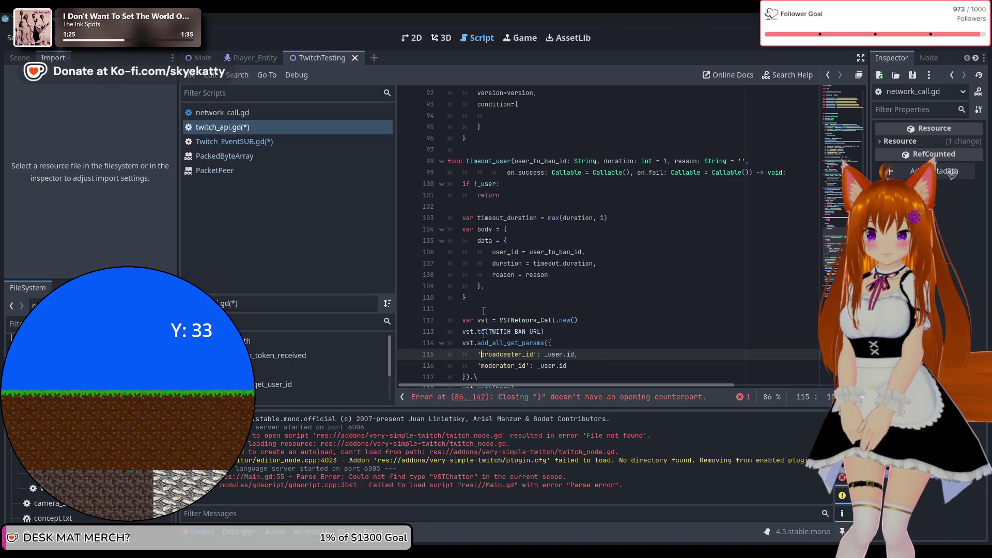
Type broadcaster_id = _user.id and moderator_id = _user.id inside condition, removing stray characters.
left_click(534, 114)
type("b")
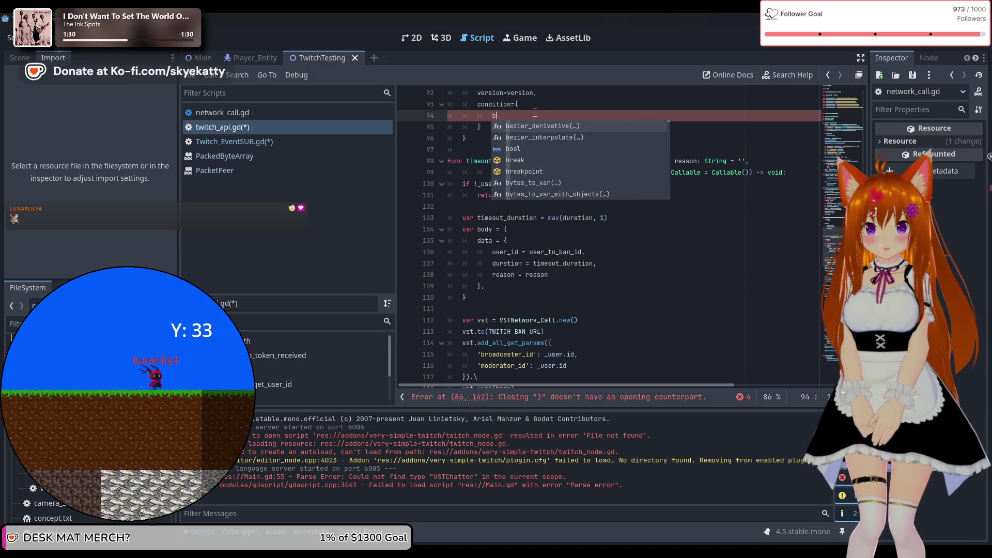
type("roa")
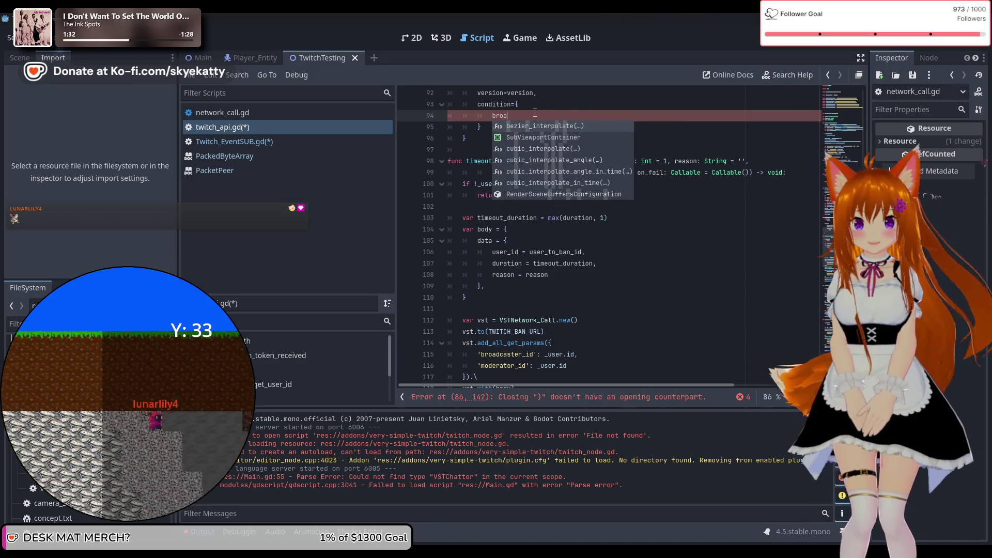
type("dcaster_o")
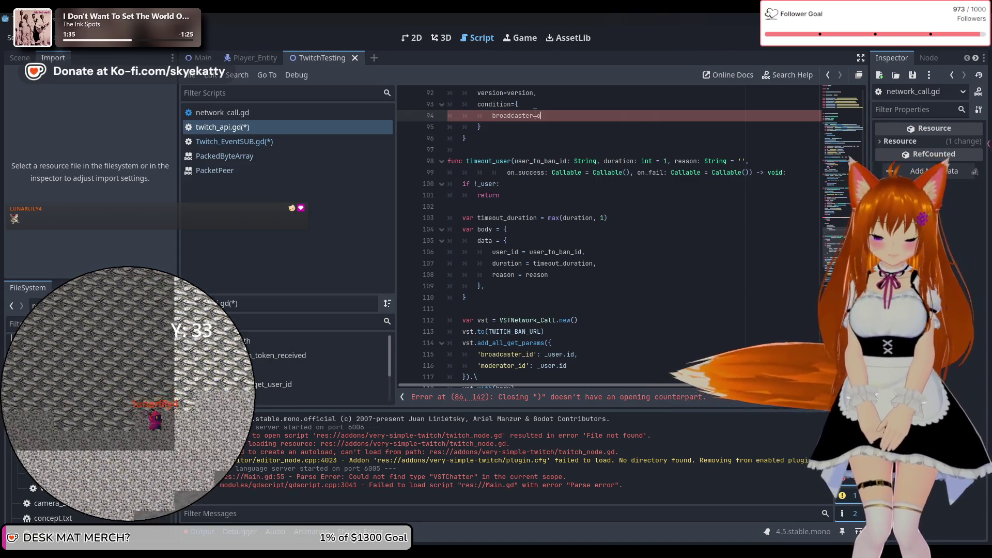
key("BackSpace")
type("id")
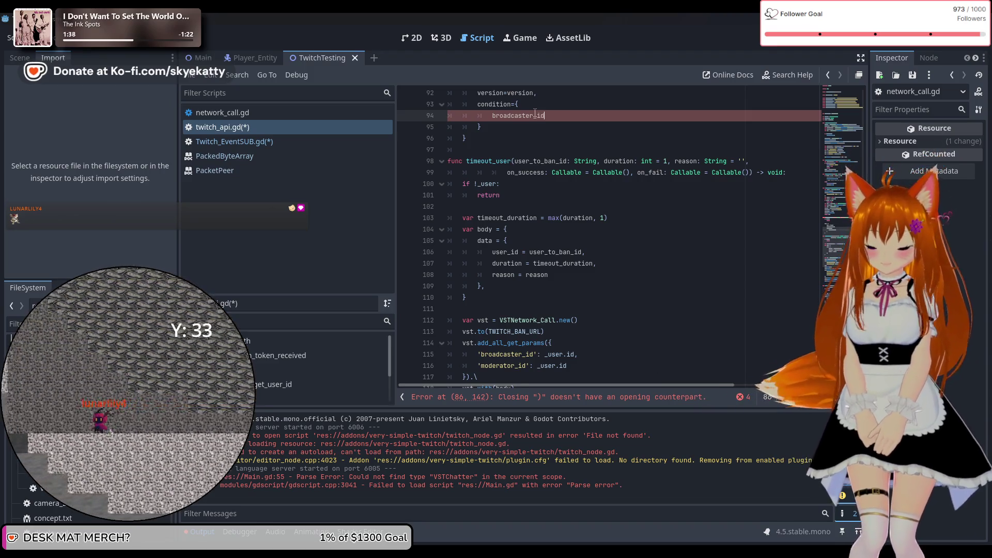
type("=")
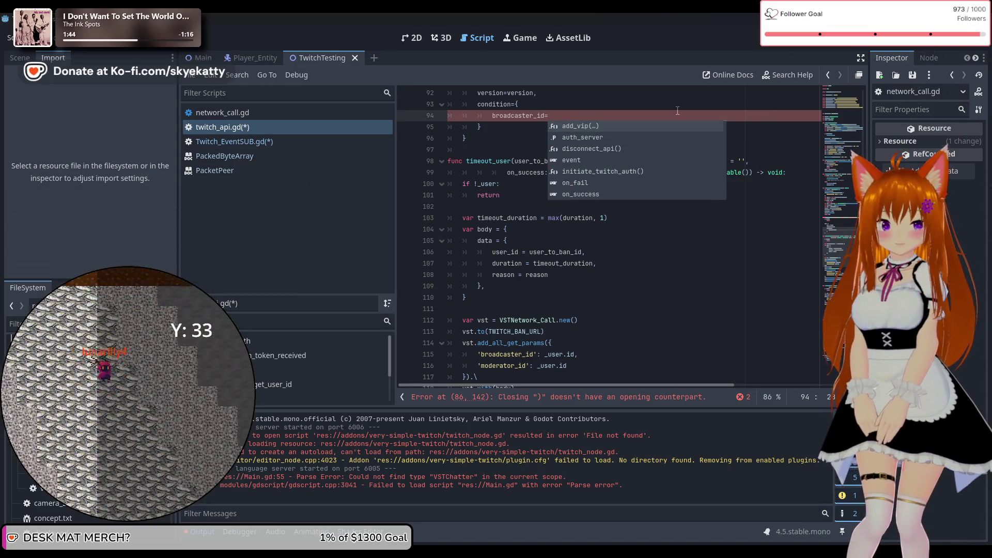
key("BackSpace")
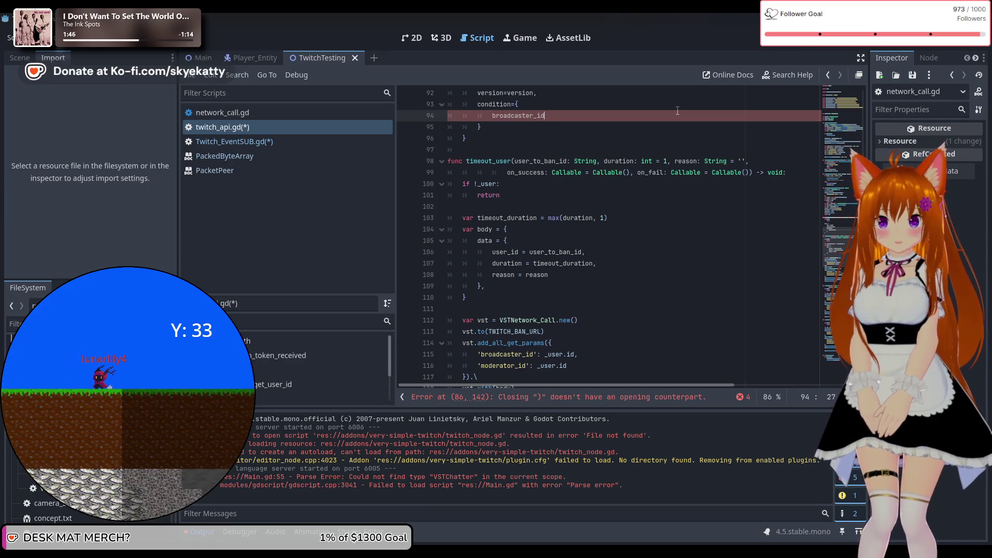
type("=_")
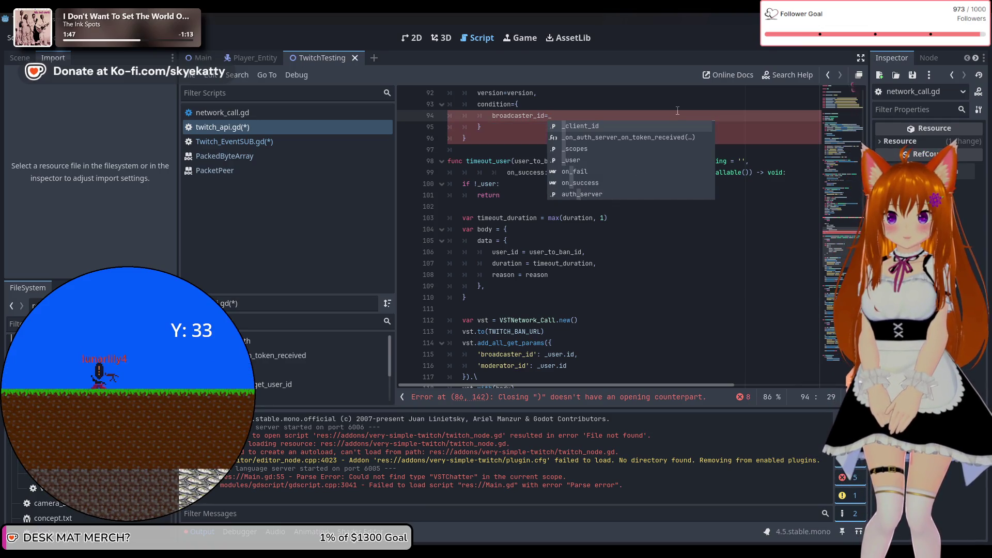
type("user.id")
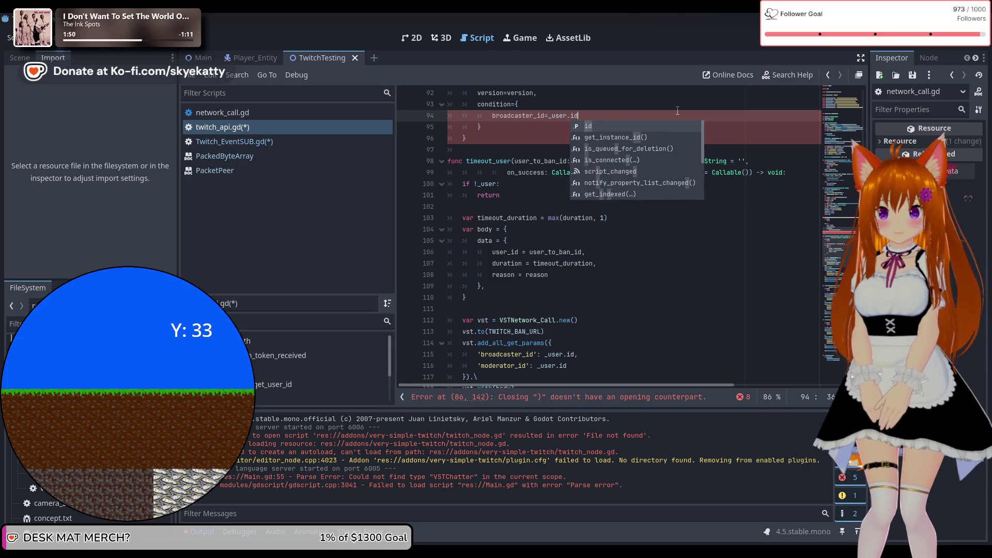
key("Return")
type("moderator_")
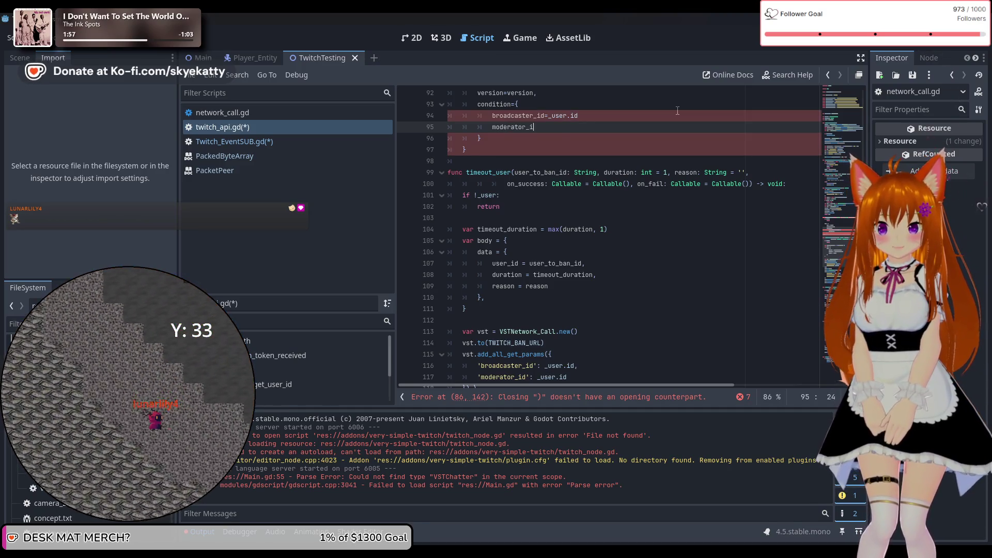
type("id=")
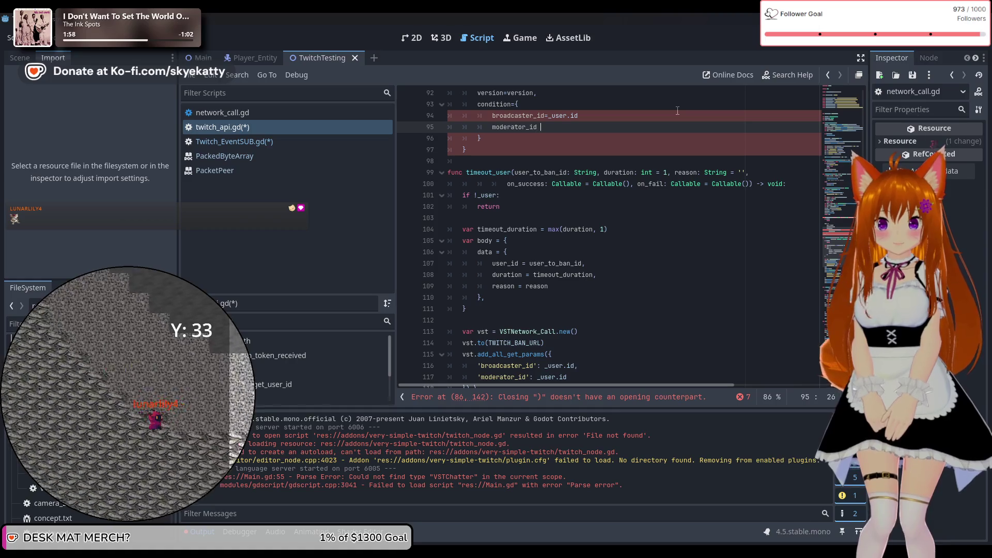
key("BackSpace")
type("\"")
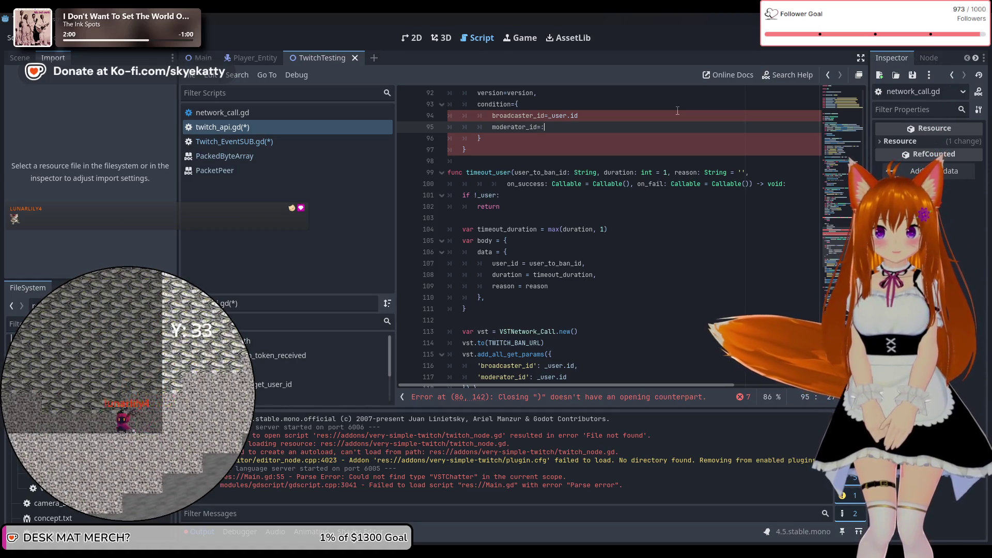
type("_user.")
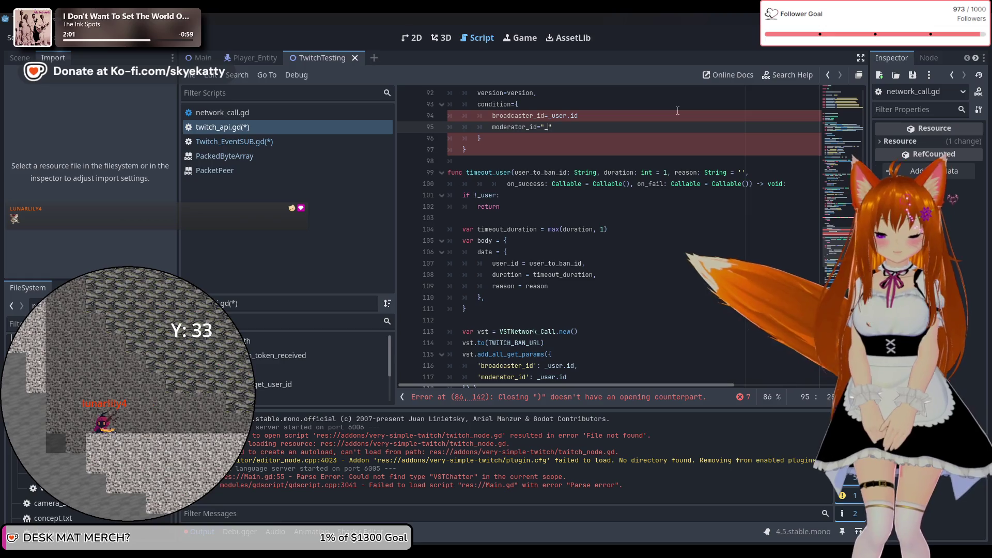
type("id")
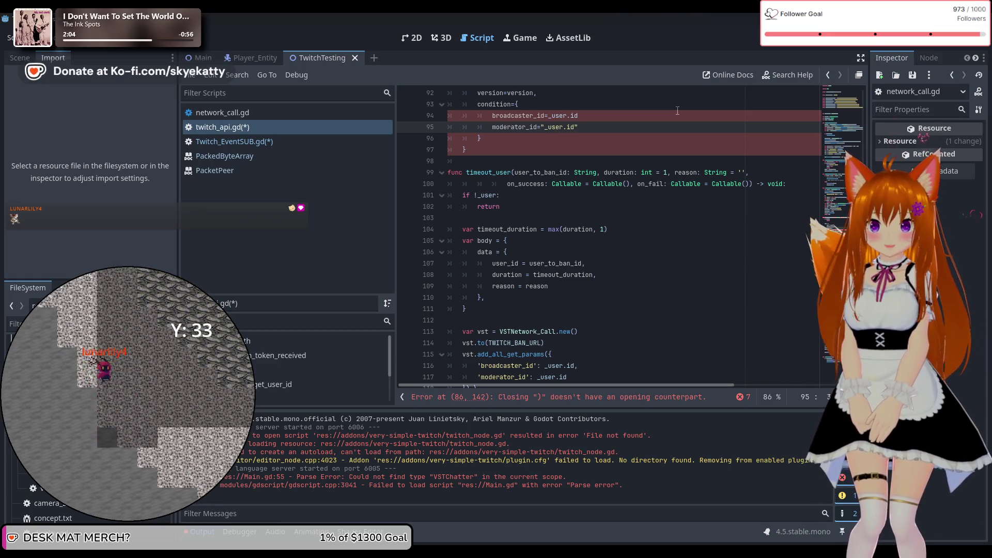
key("BackSpace")
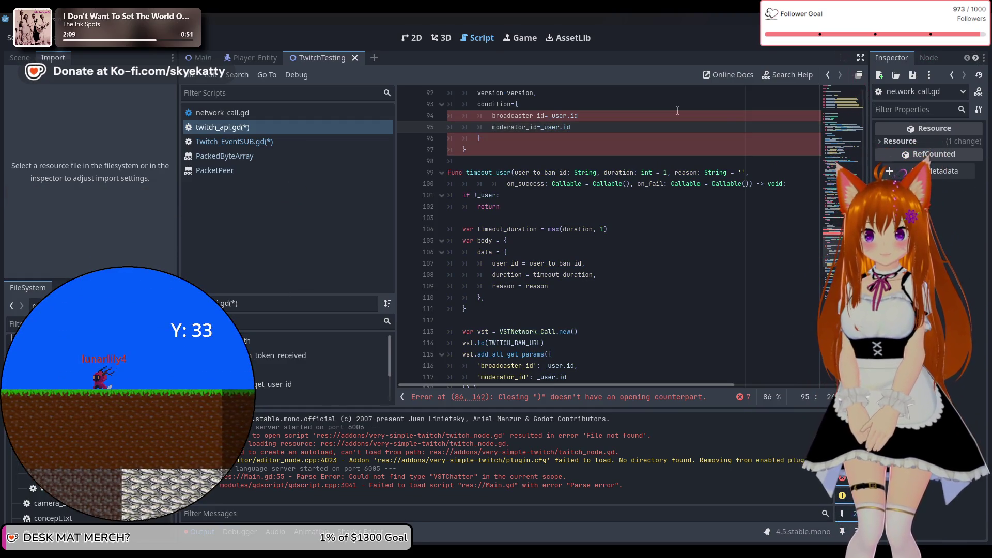
Tidy the spacing around the equals signs in the broadcaster_id and moderator_id entries.
key("Up")
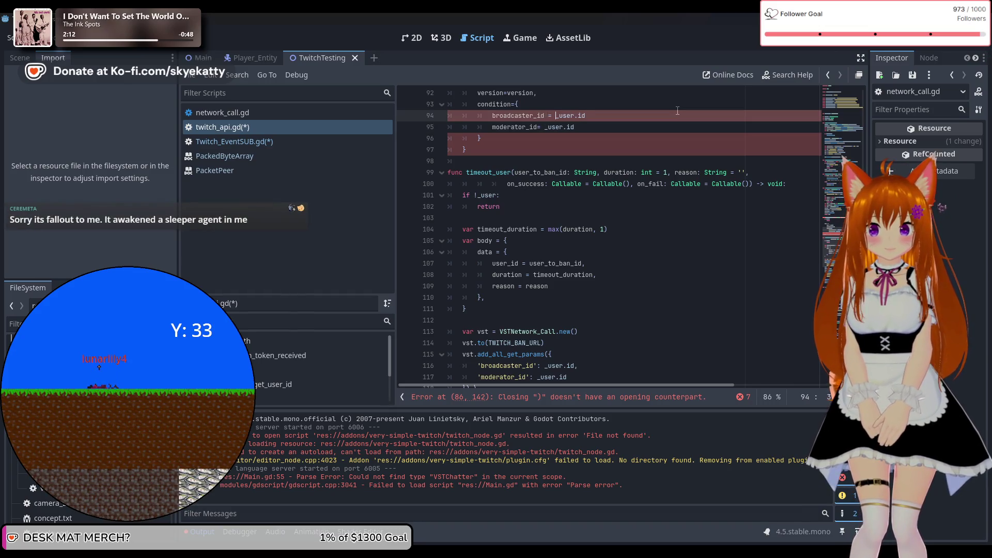
key("ctrl+space")
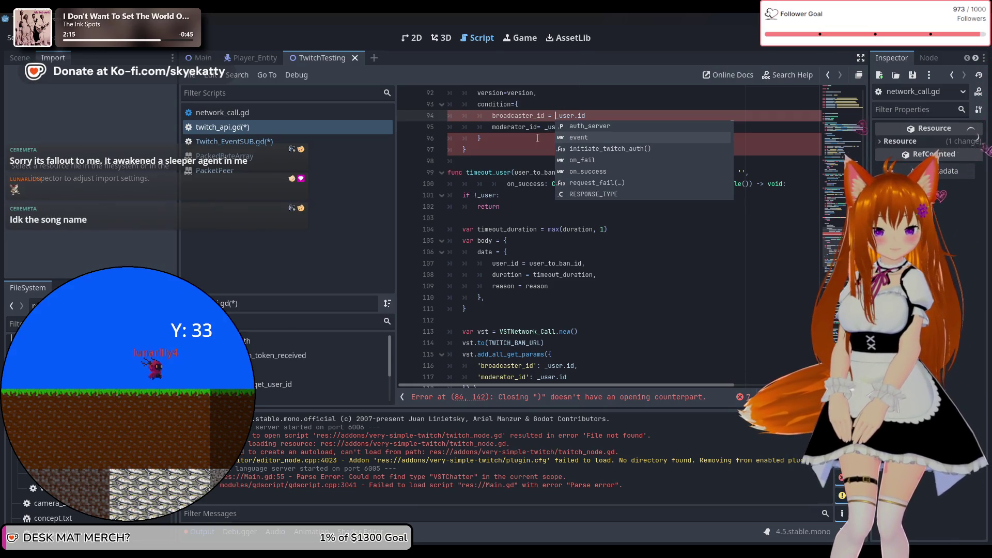
left_click(517, 142)
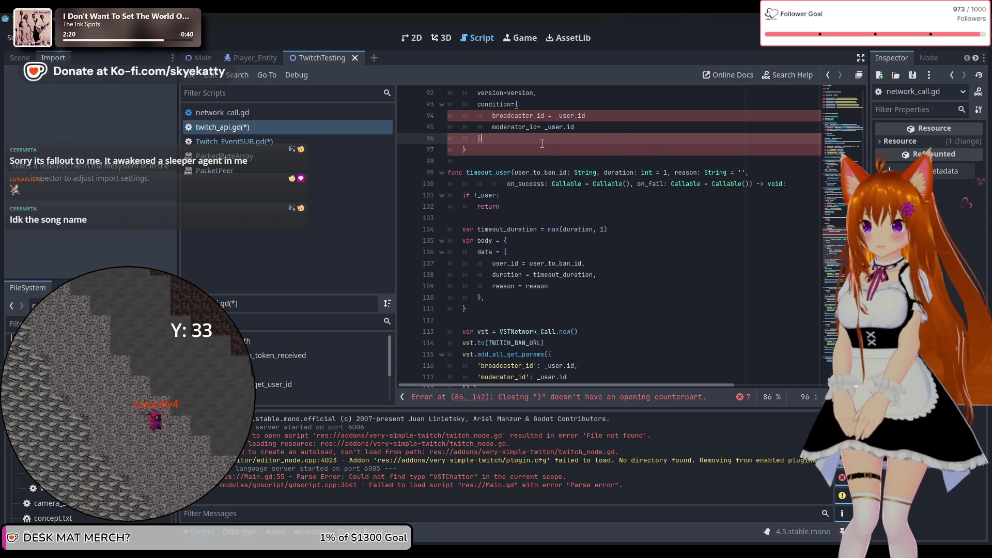
left_click(538, 127)
Space out the equals signs in the condition and version = version assignments.
scroll(562, 151, "up", 2)
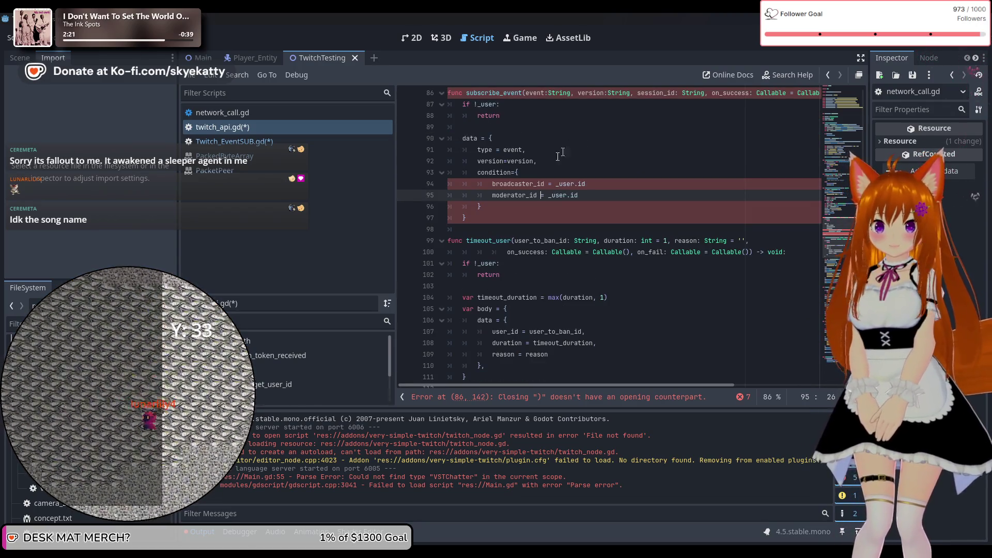
left_click(517, 172)
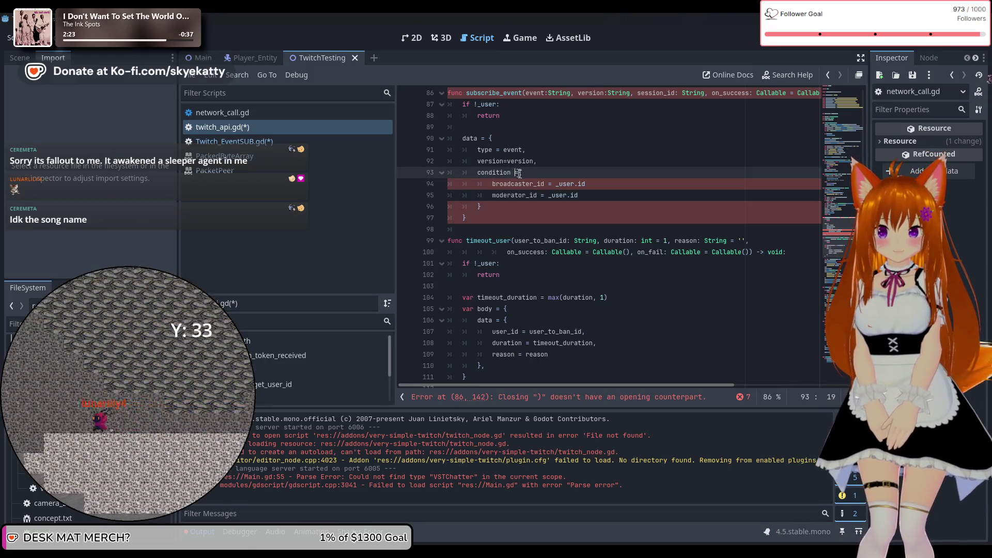
type("=")
key("ctrl+space")
left_click(504, 161)
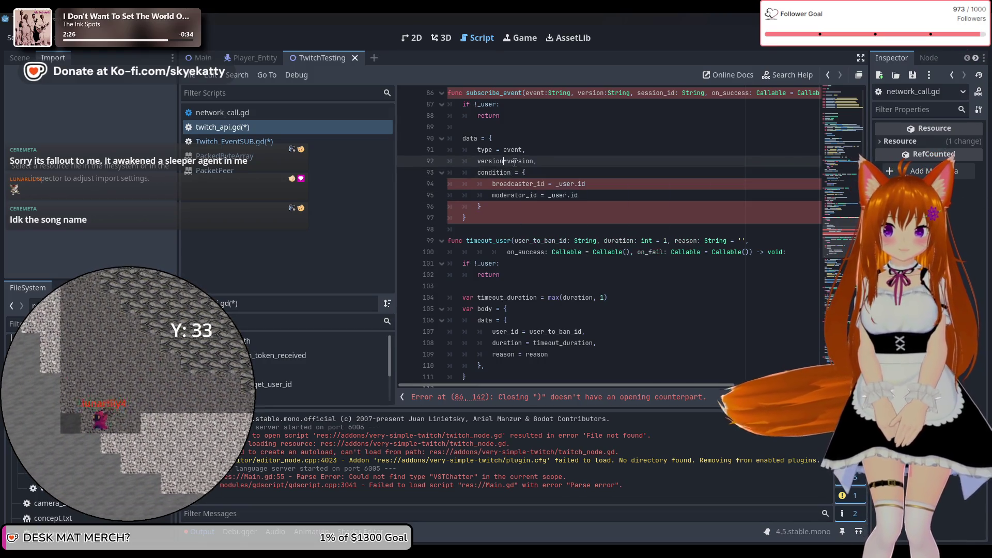
type("=")
left_click(514, 161)
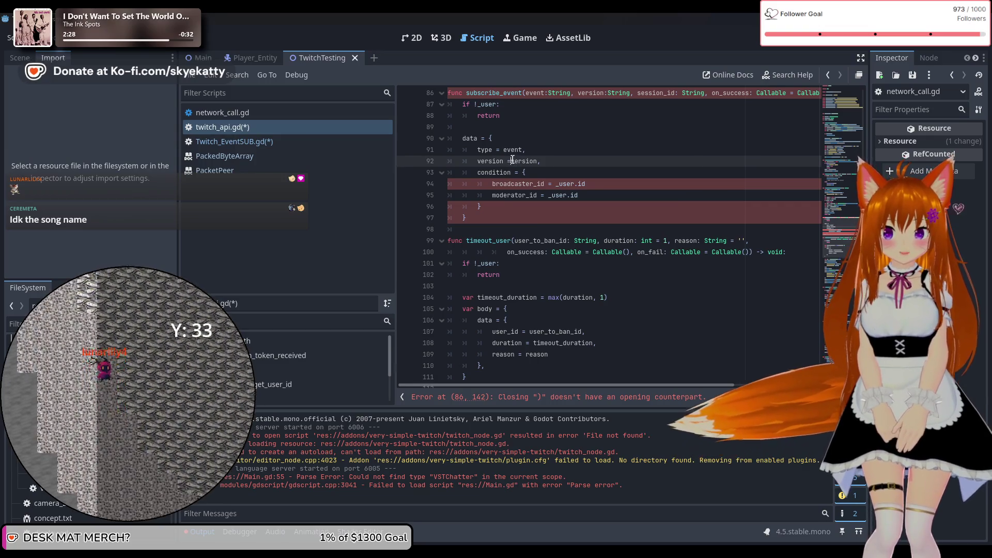
key("ctrl+space")
left_click(674, 136)
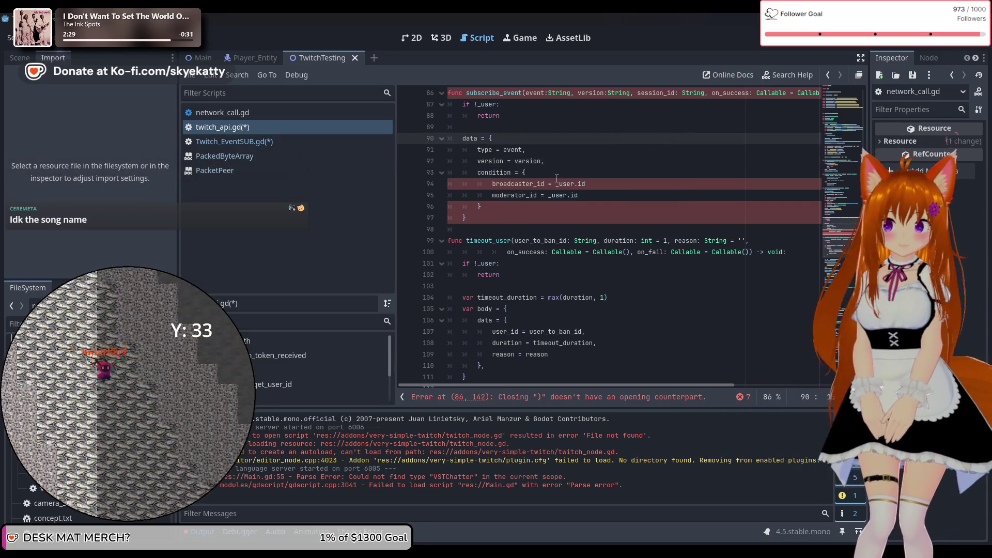
Put a comma at the end of the broadcaster_id = _user.id line.
left_click(638, 202)
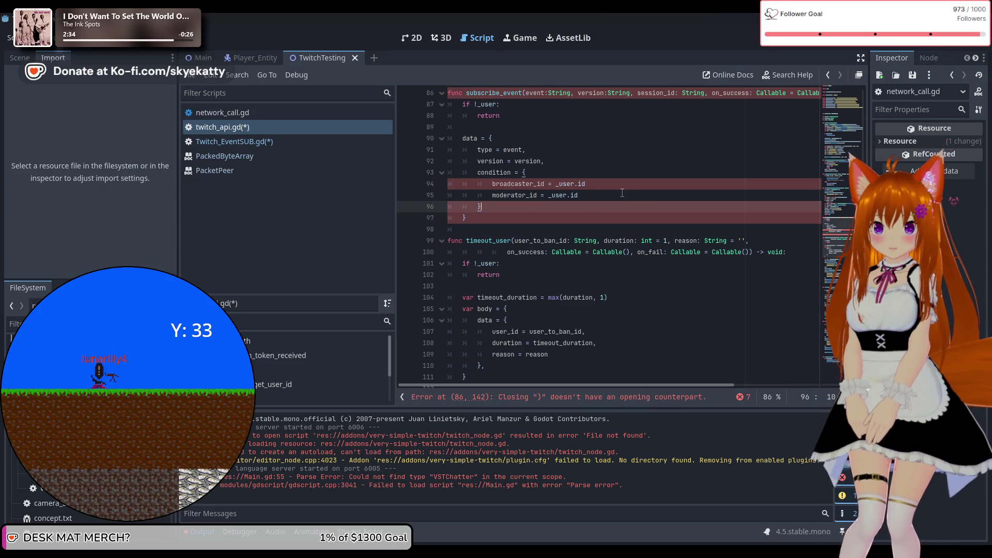
left_click(622, 189)
type(",")
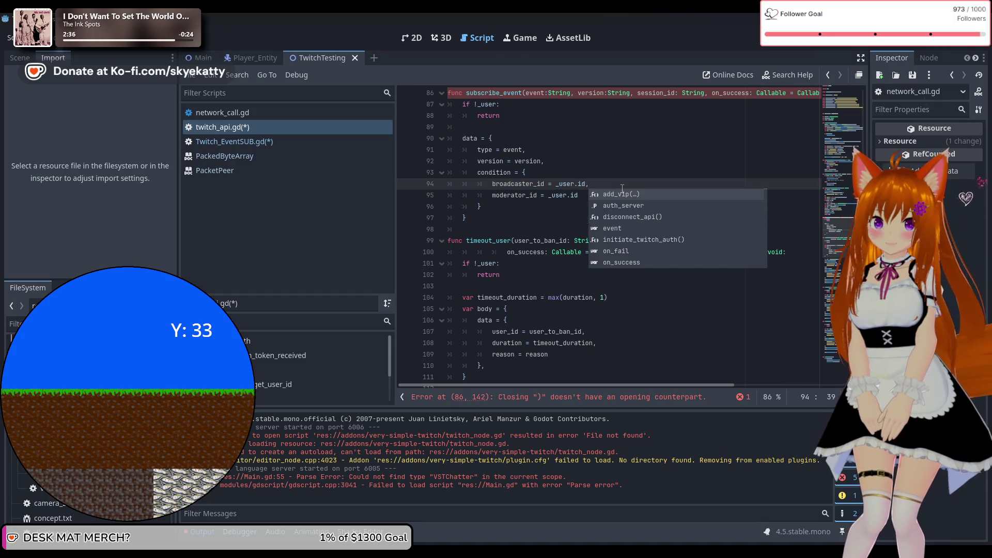
left_click(591, 164)
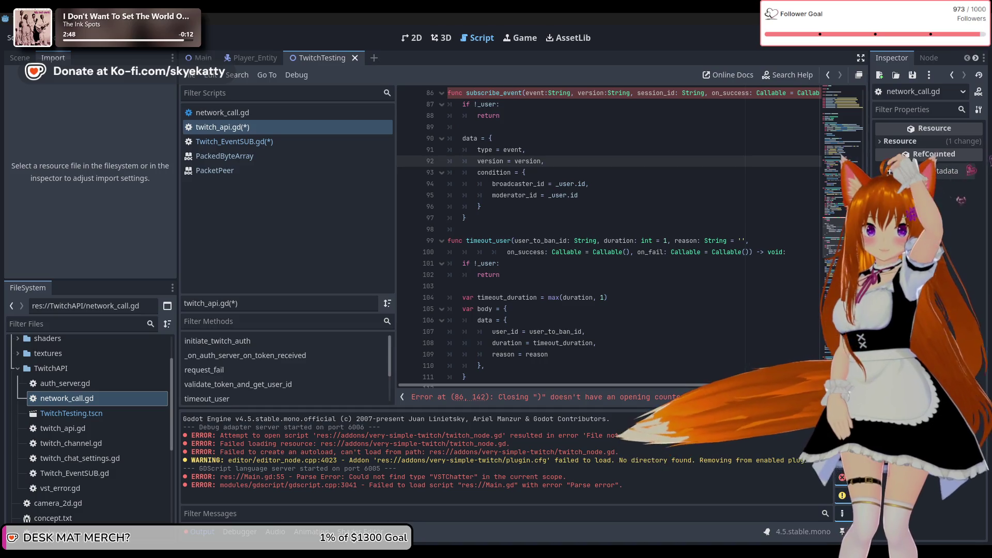
Add a comma after the condition block's closing brace and open a new line below it.
left_click(531, 207)
key("Return")
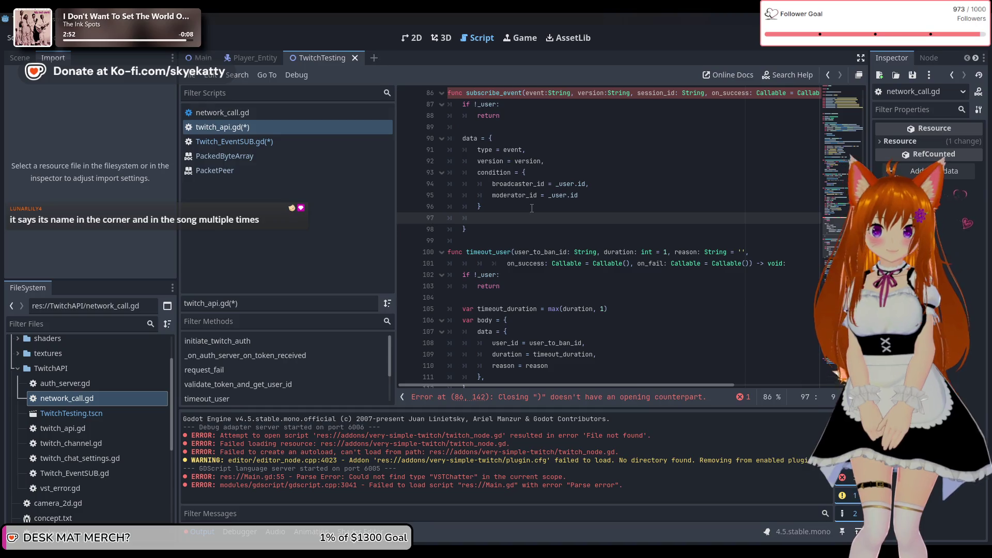
type("tran")
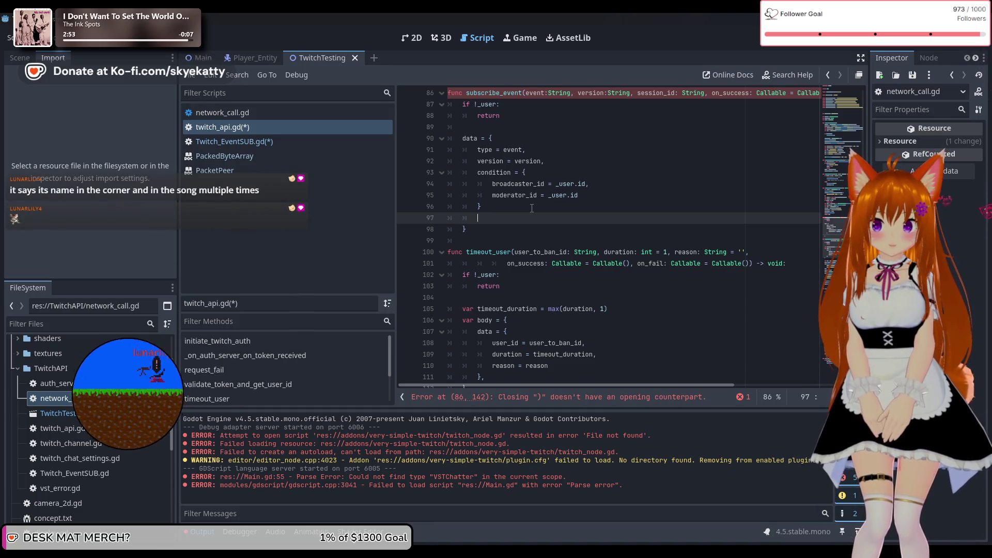
left_click(531, 207)
type(",")
left_click(523, 219)
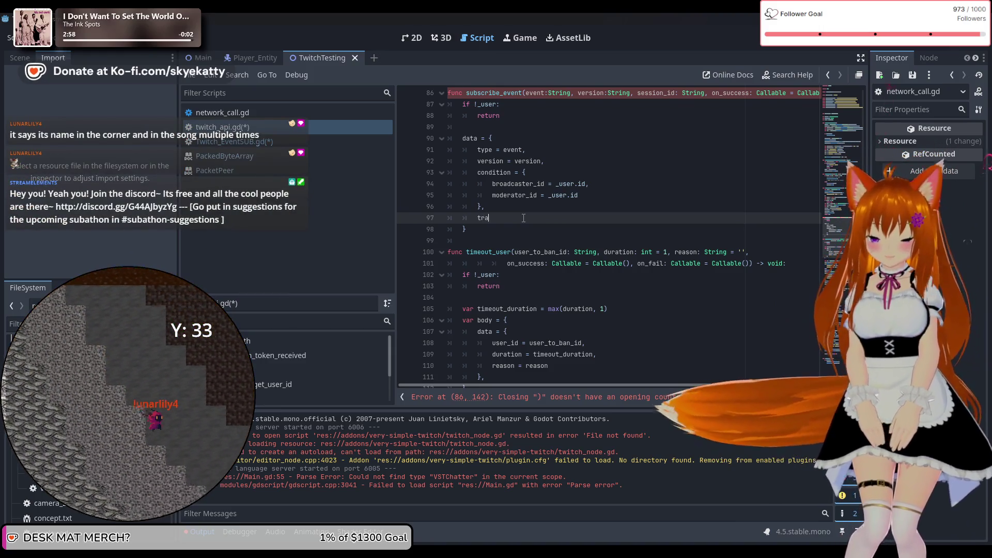
Write transport = { method = "websocket", session_id = session_id } on the new line.
type("transport = [")
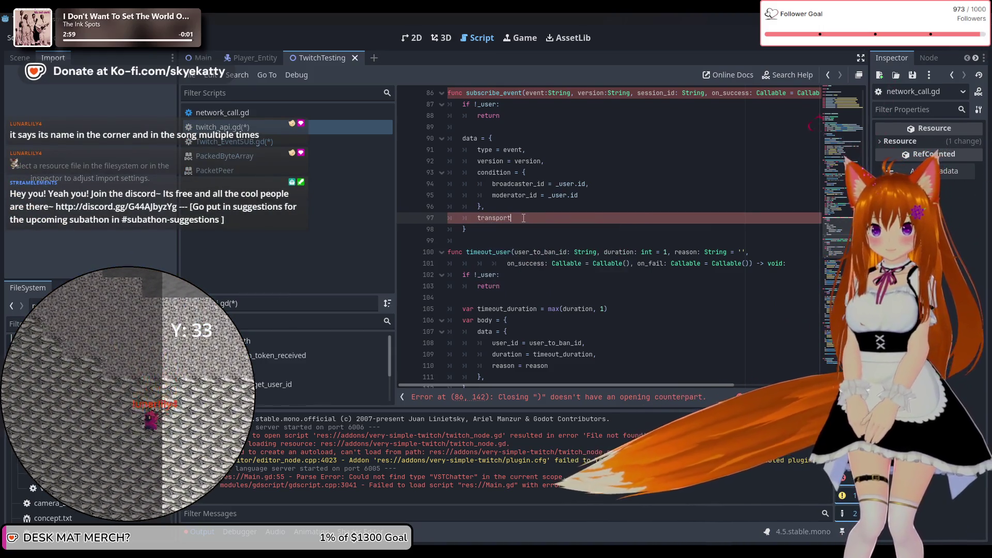
key("BackSpace")
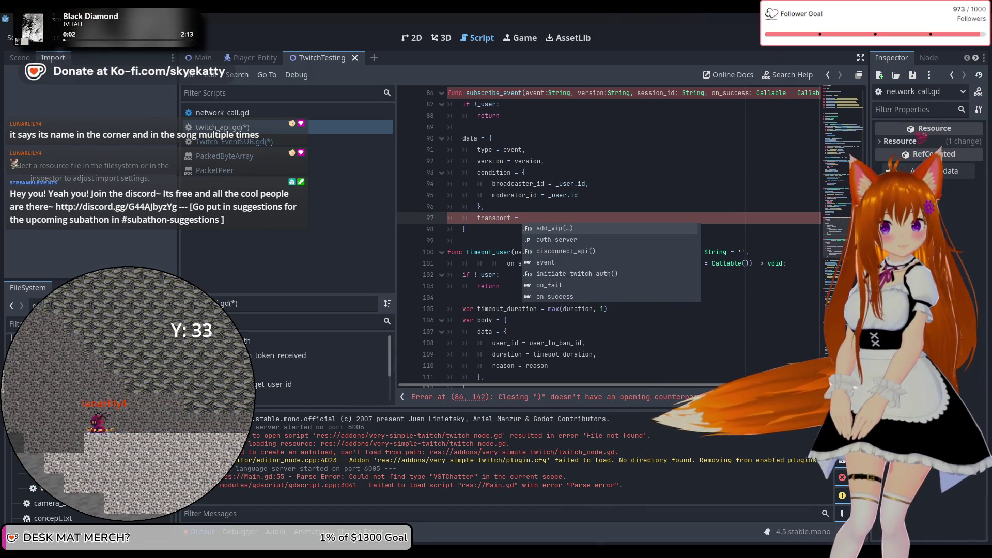
type("{")
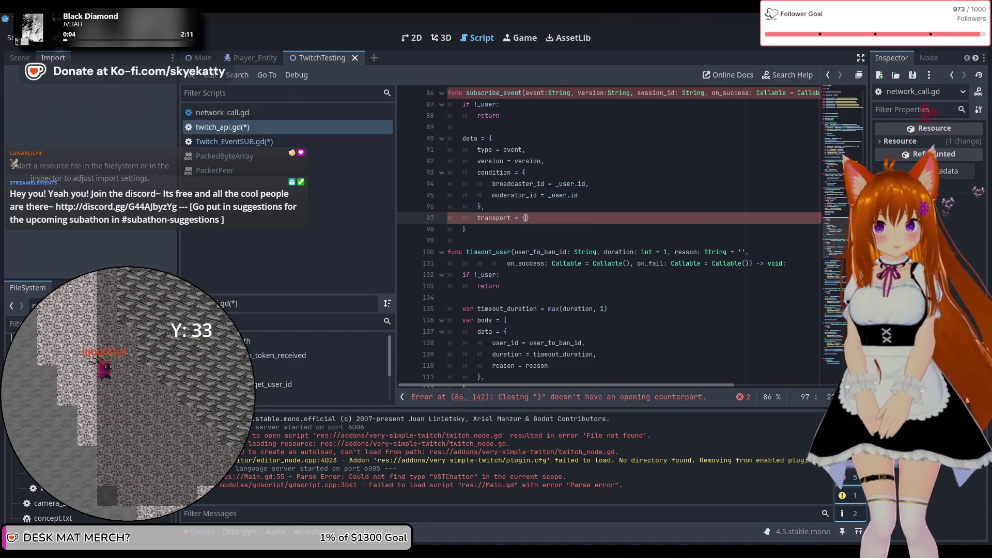
key("Return")
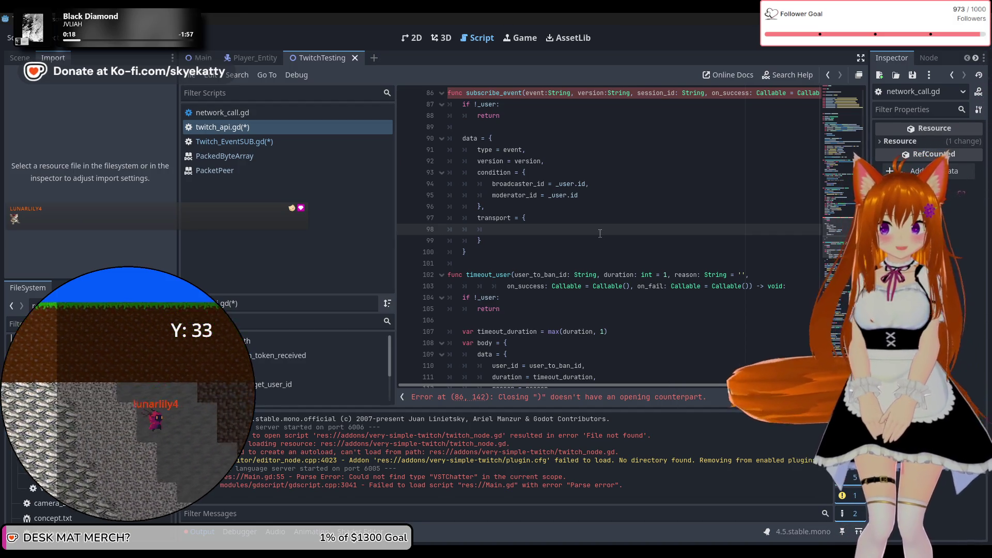
type("meth")
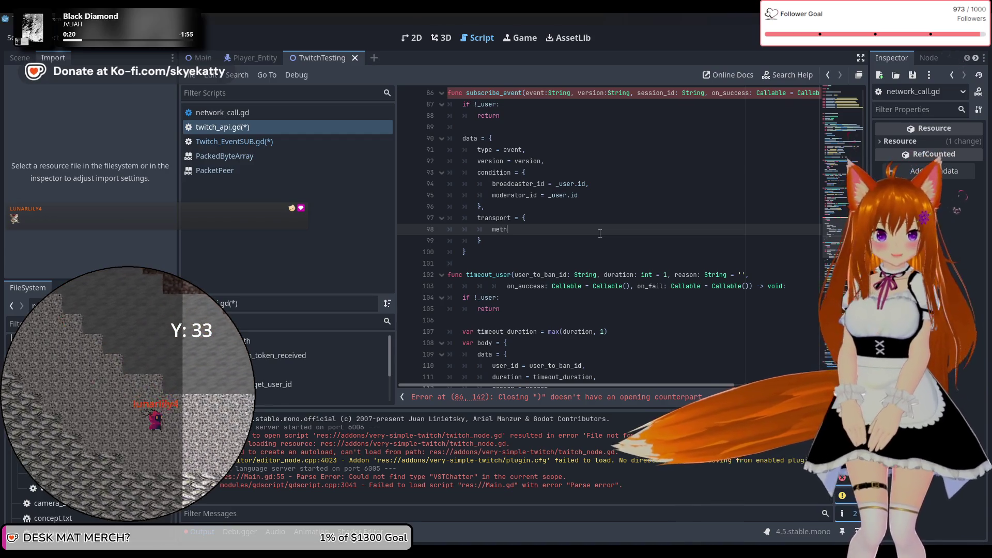
type("od = \"")
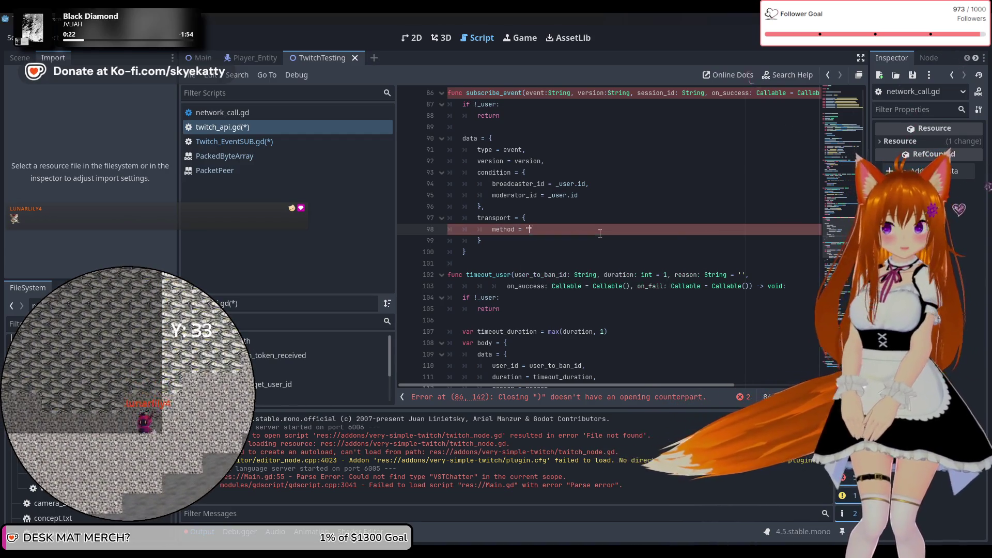
type("web")
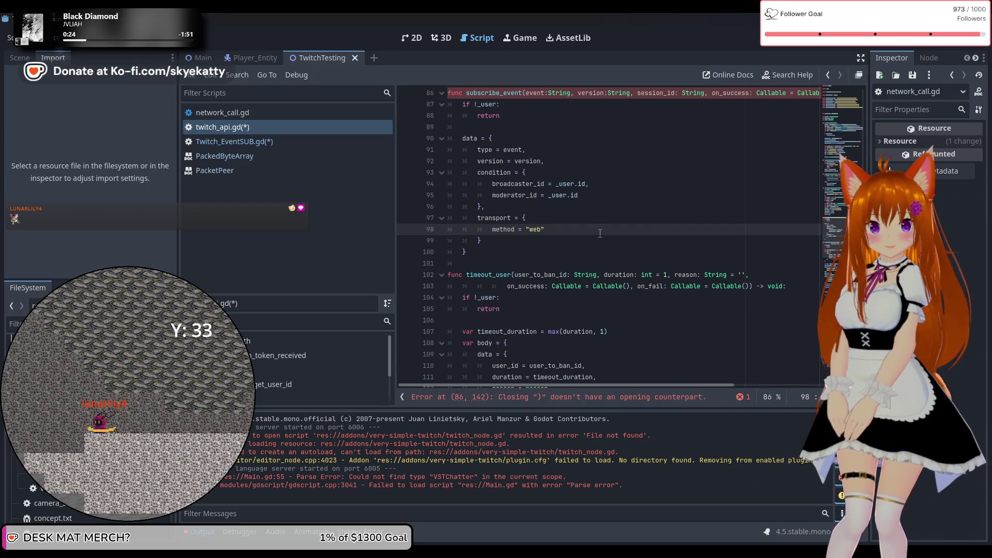
type("socket")
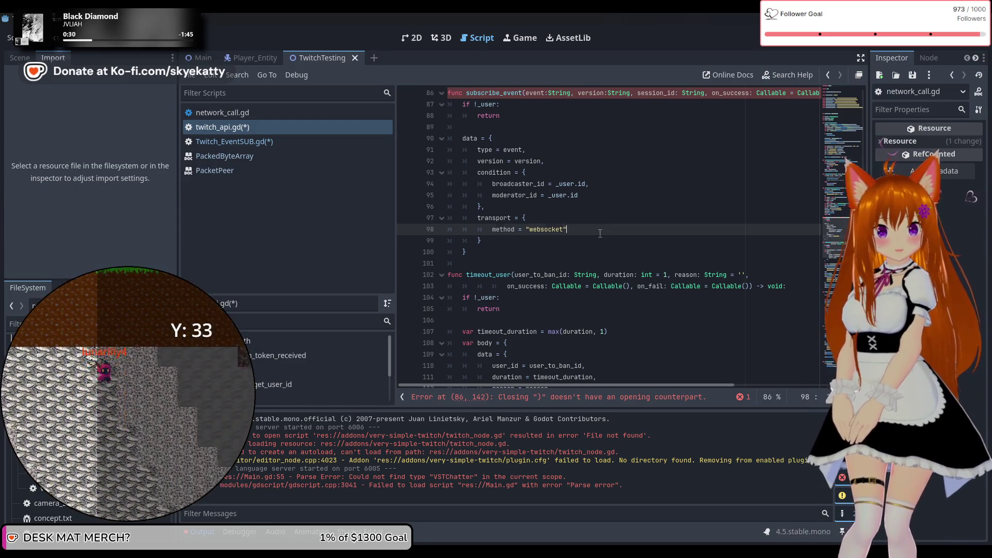
key("Return")
type("session_id =")
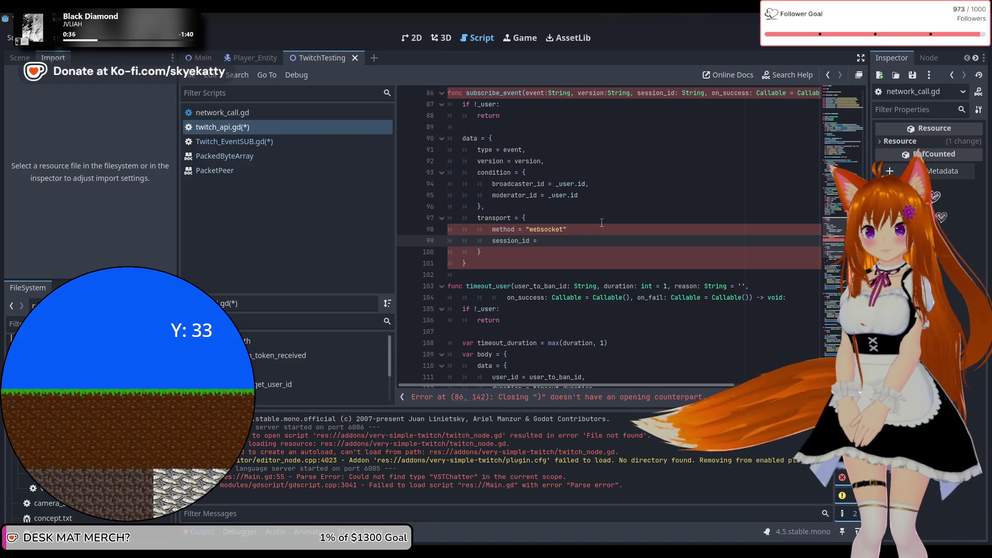
type("s")
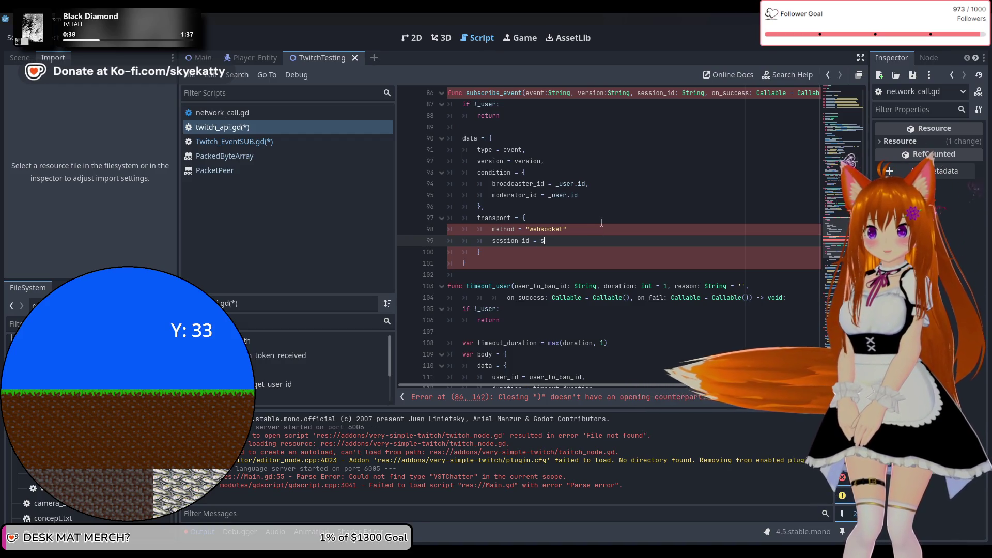
type("es")
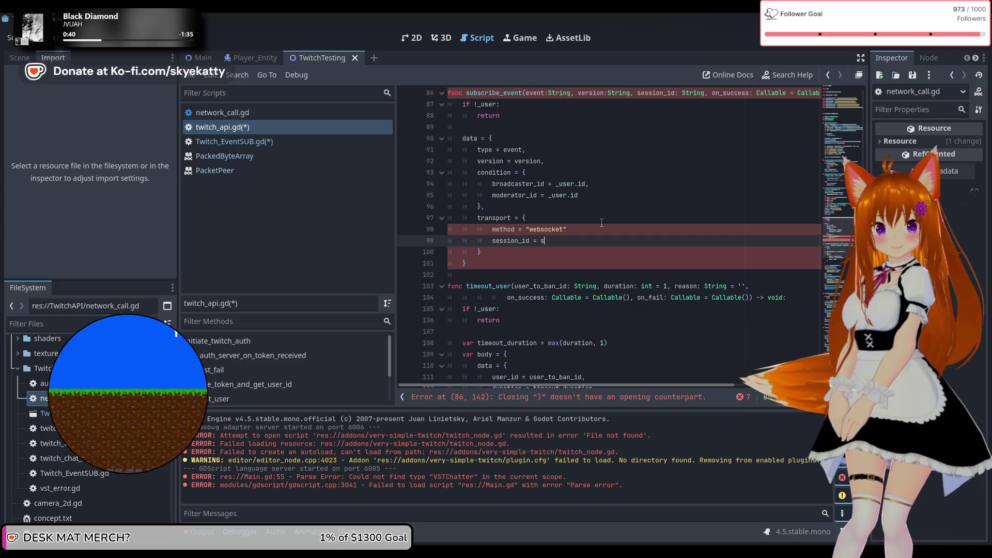
type("sion_id")
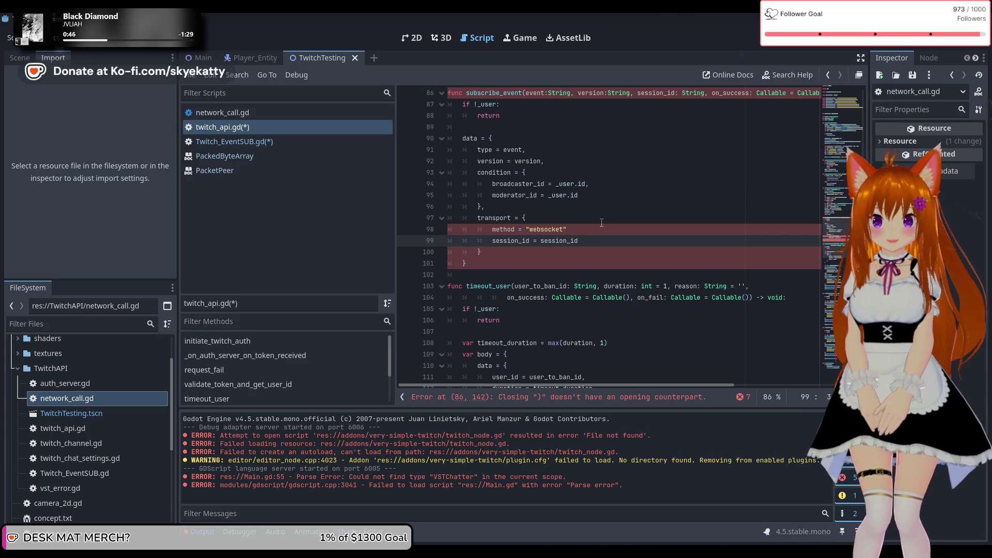
key("Up")
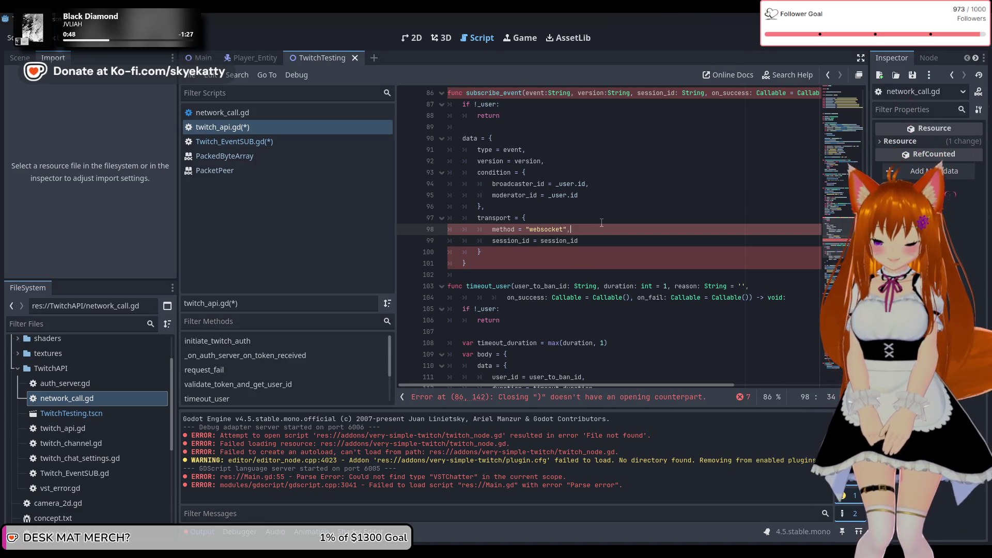
left_click(599, 206)
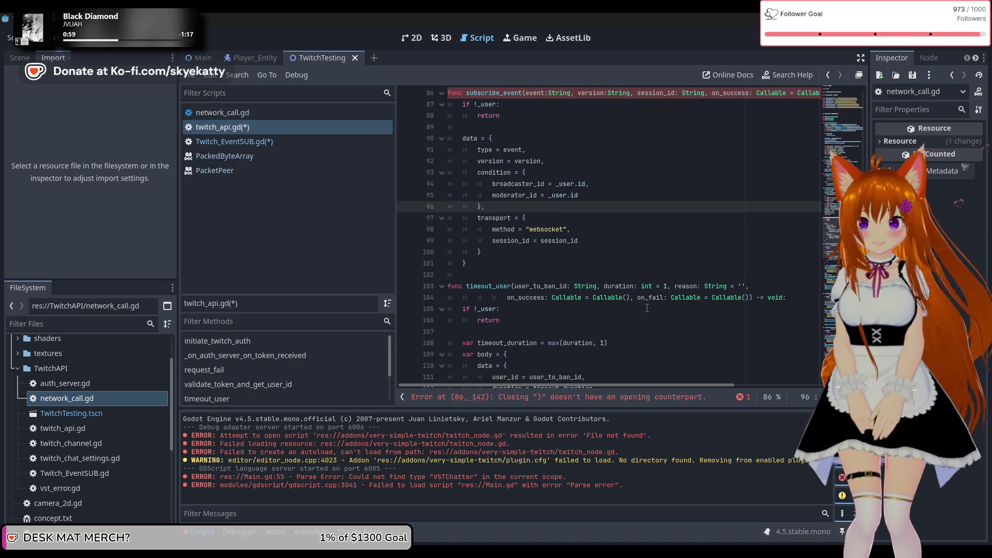
scroll(641, 291, "up", 1)
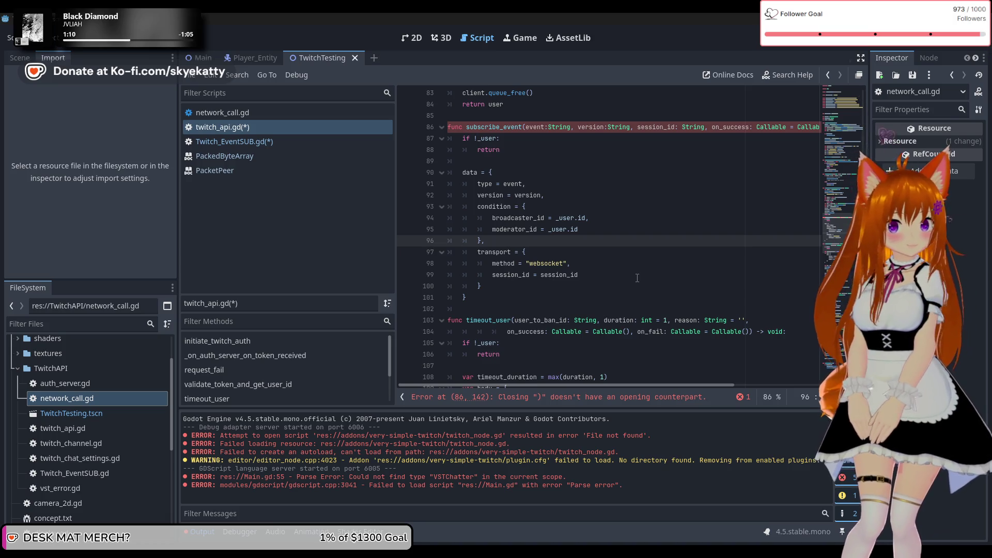
scroll(637, 278, "down", 5)
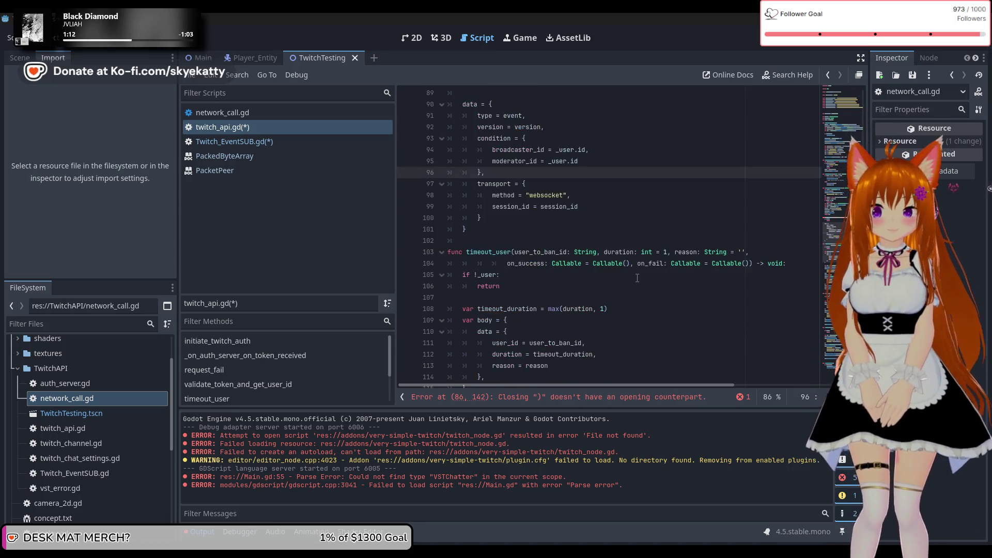
Declare var vst = VSTNetwork_Call.new() on line 103 below the transport block.
scroll(641, 287, "up", 4)
scroll(639, 286, "down", 4)
scroll(639, 286, "up", 6)
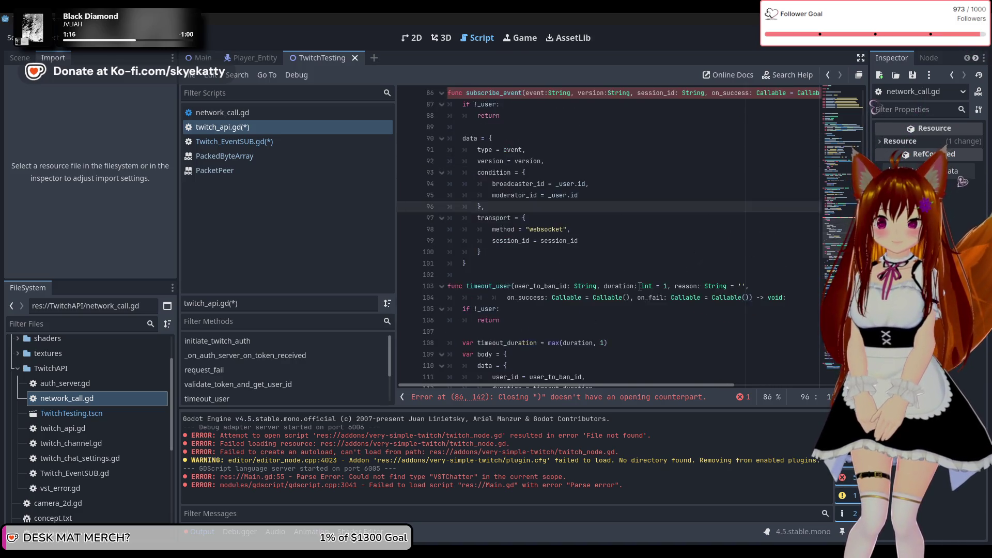
left_click(542, 320)
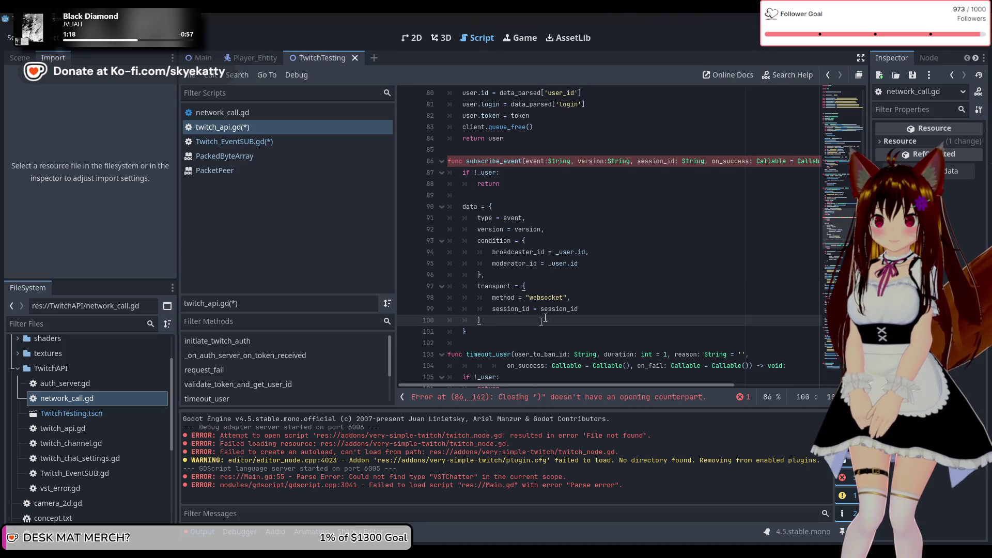
left_click(528, 338)
key("Return")
key("Return")
type("ar vst = VS")
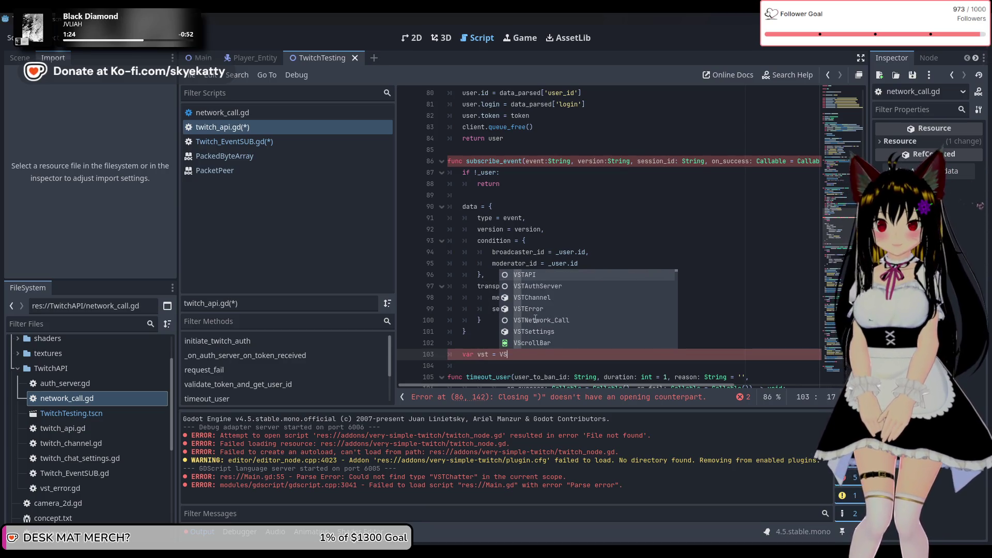
type("TC")
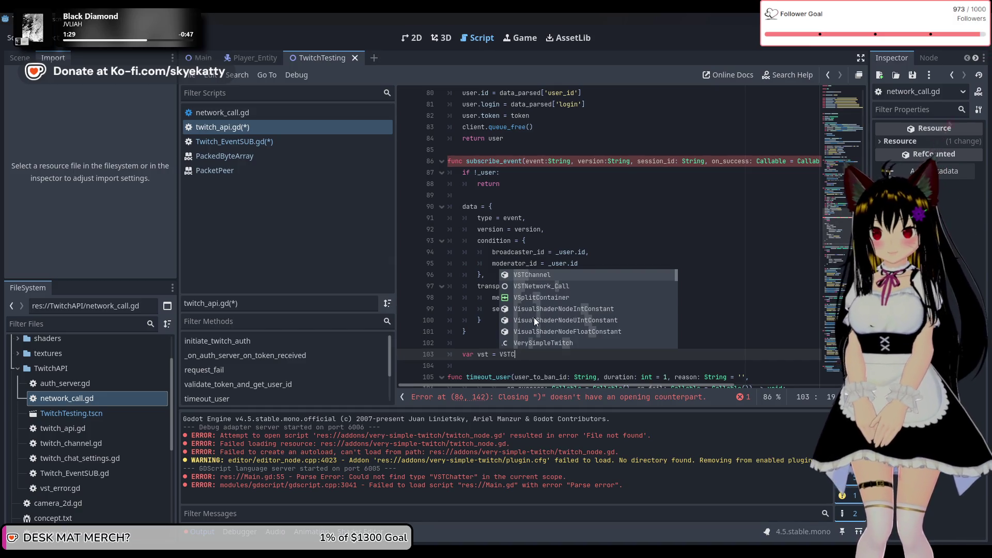
left_click(555, 287)
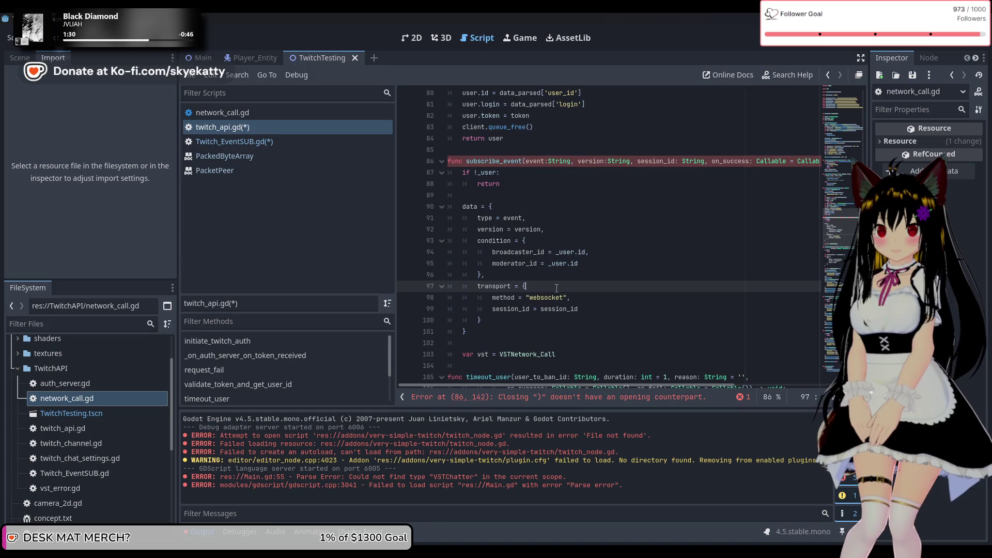
scroll(558, 303, "down", 7)
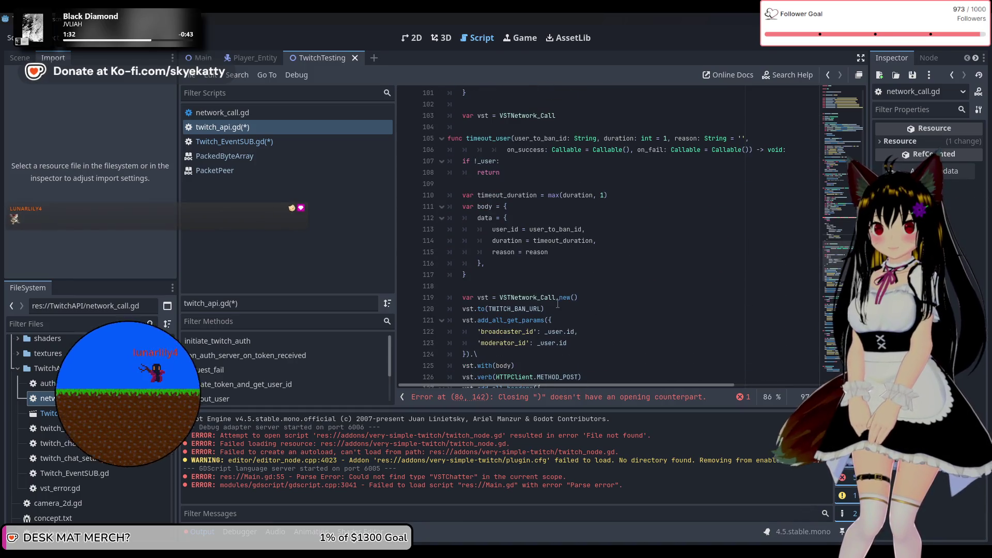
scroll(557, 304, "down", 1)
scroll(560, 297, "up", 6)
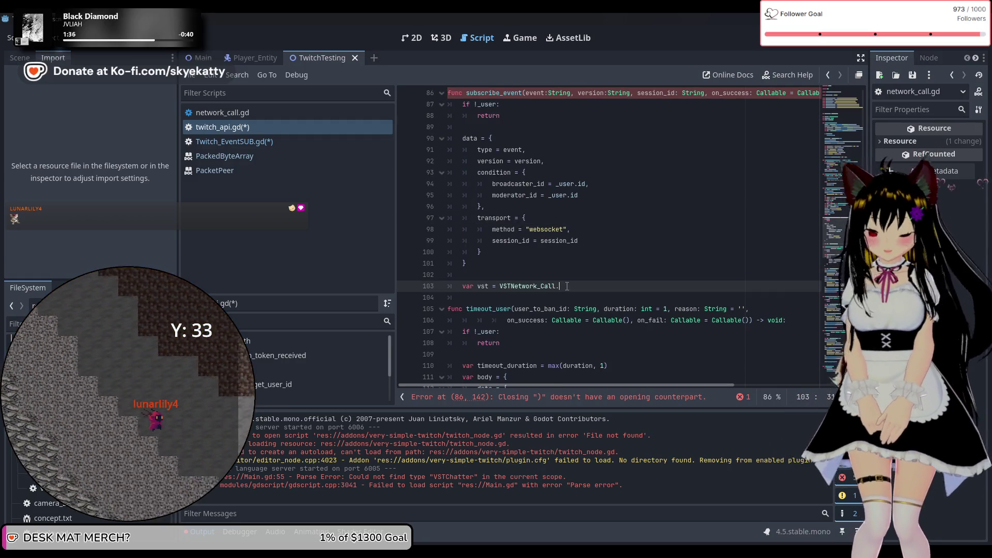
type(".new")
key("Return")
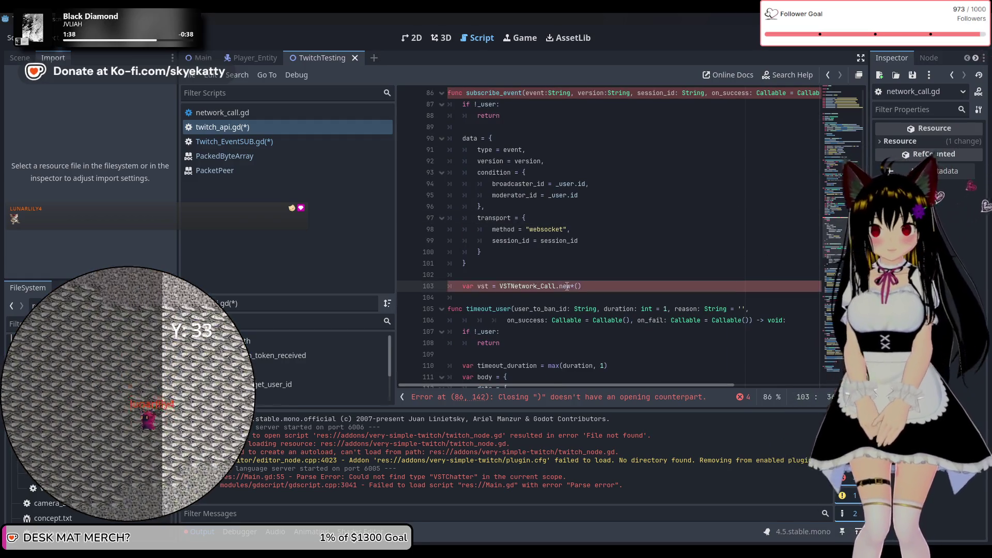
key("Return")
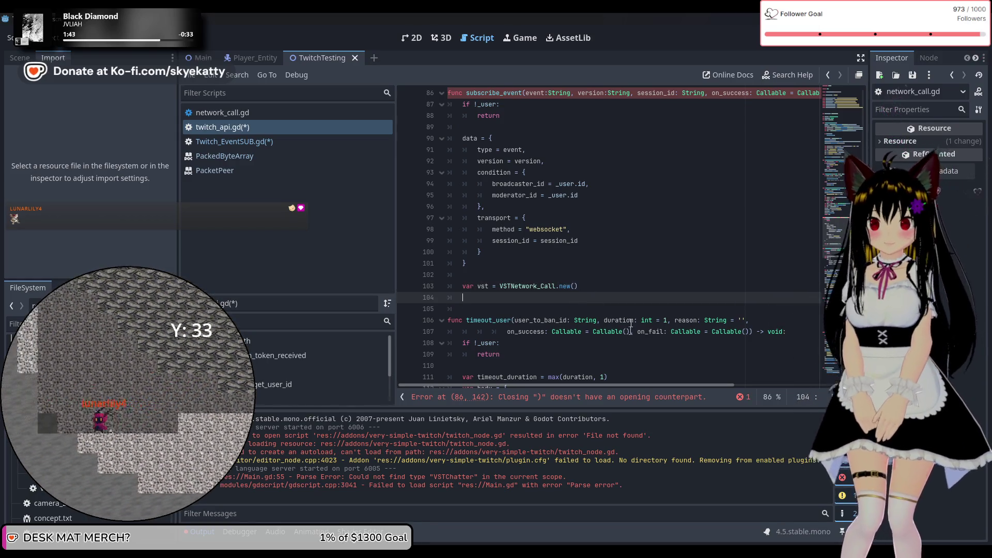
Add vst.to(TWITCH_EVENTSUB_URL) using autocomplete for the URL constant.
scroll(630, 309, "down", 2)
scroll(629, 309, "down", 4)
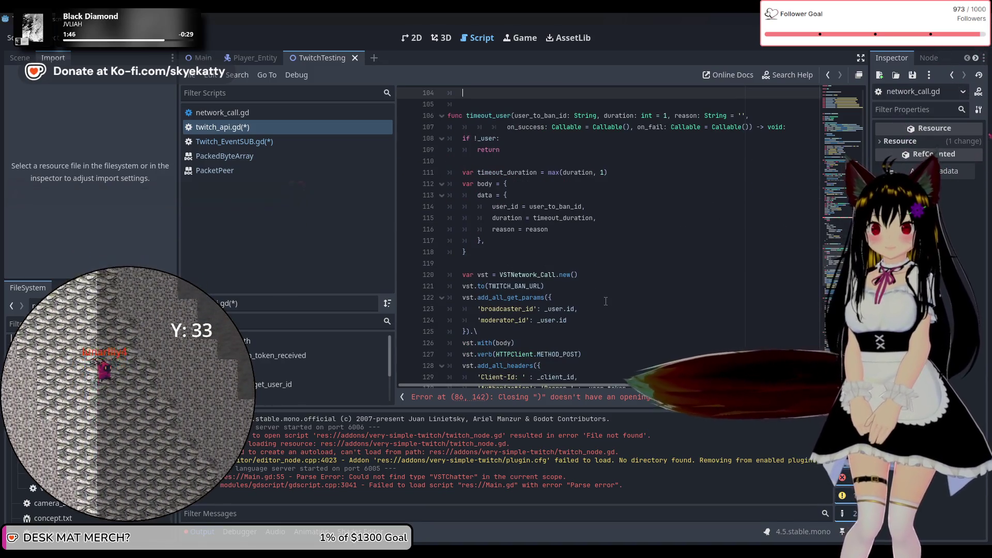
scroll(606, 301, "up", 2)
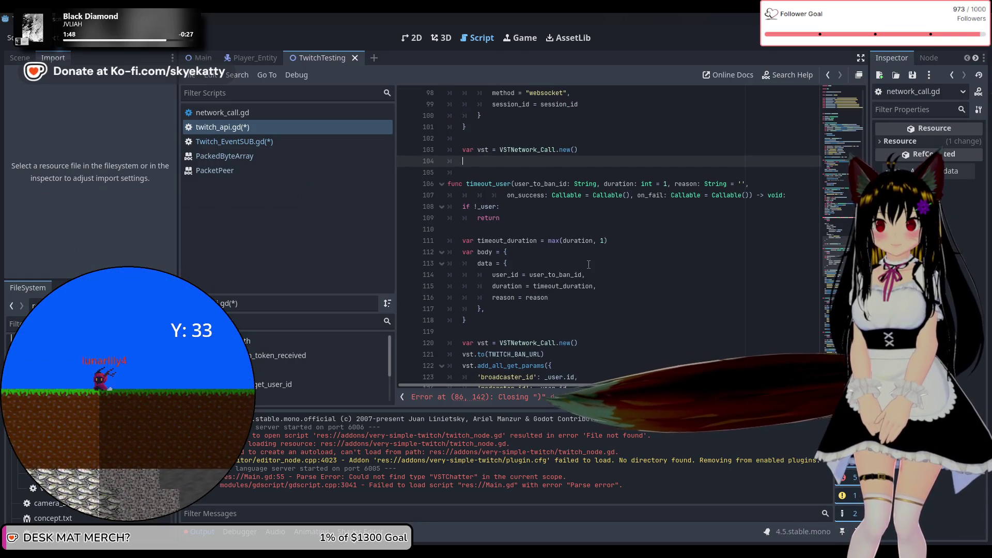
type("vst.")
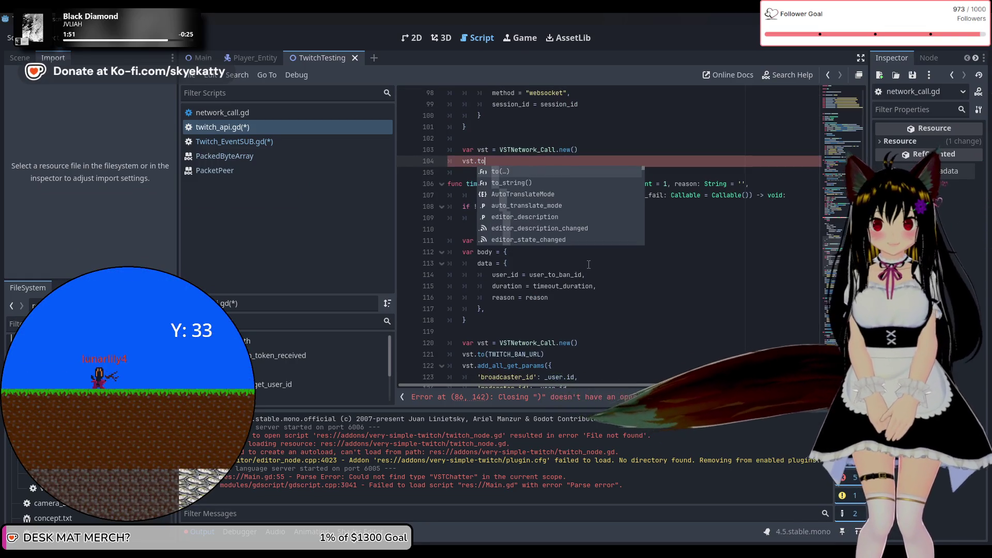
type("to")
key("Return")
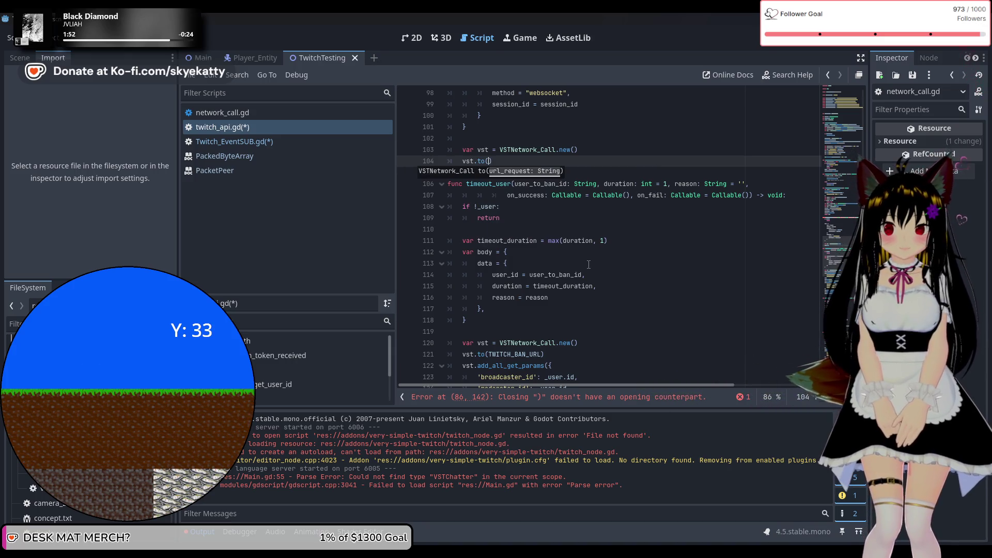
type("TWIT")
key("Down")
key("Down")
key("Return")
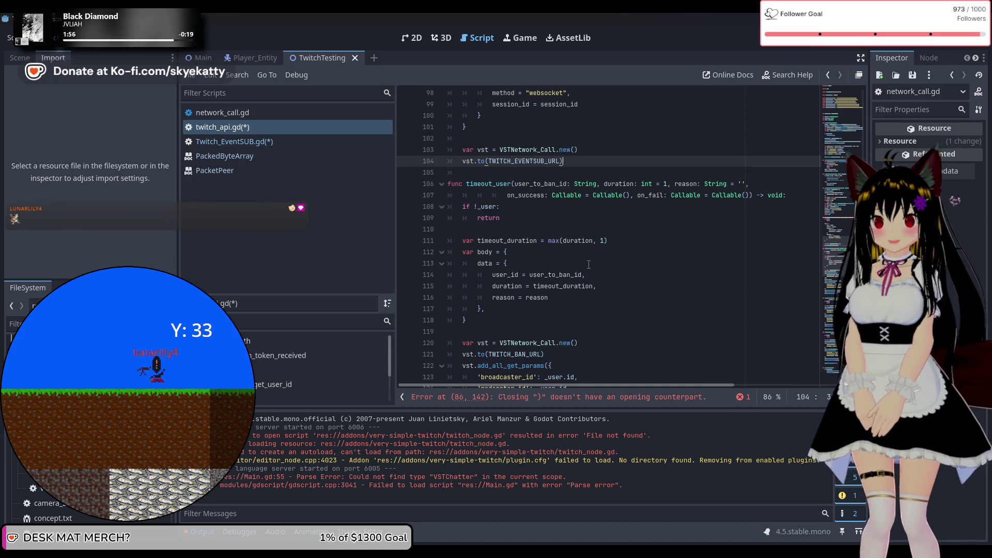
key("Return")
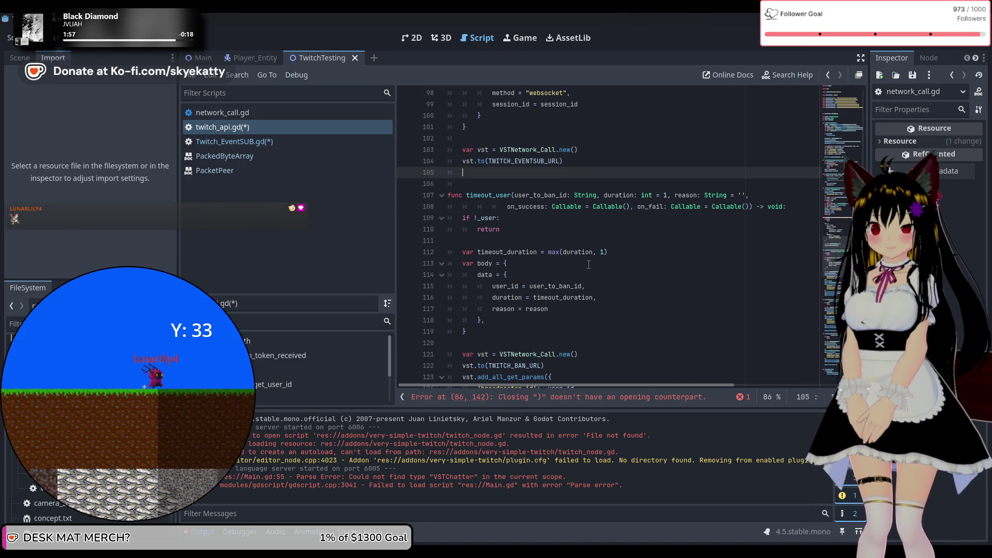
scroll(589, 264, "down", 2)
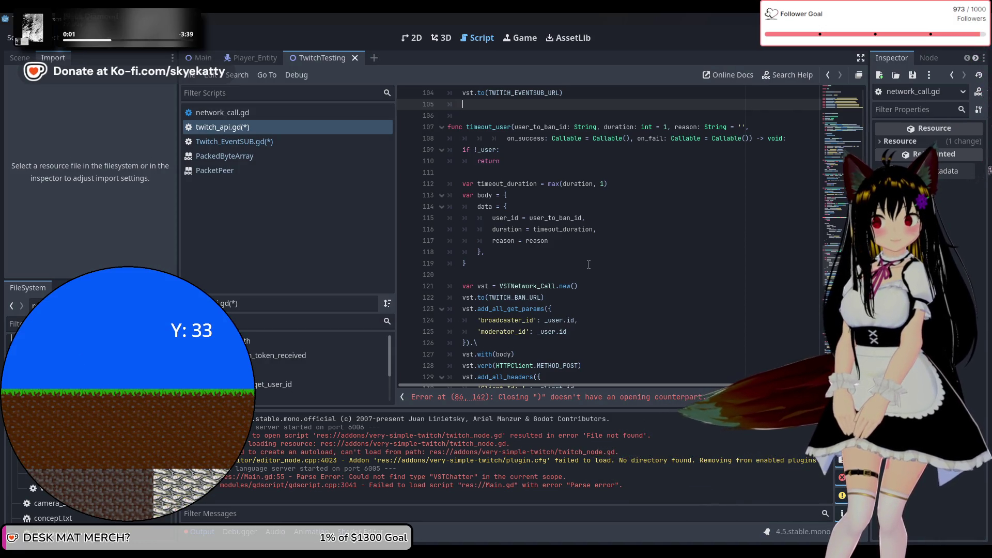
Add vst.with(data) on line 105, fixing the mistyped 'with da' first.
scroll(589, 264, "down", 1)
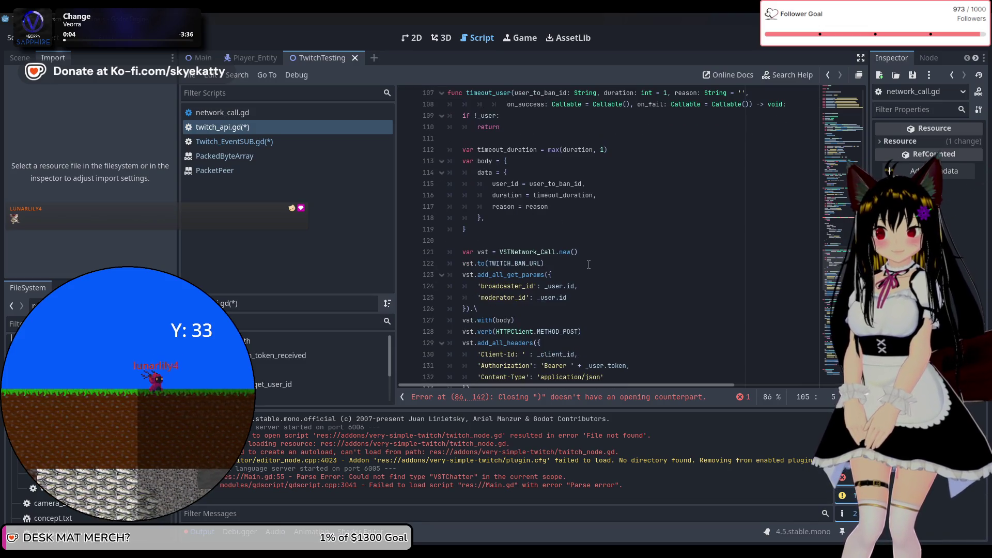
scroll(589, 264, "up", 2)
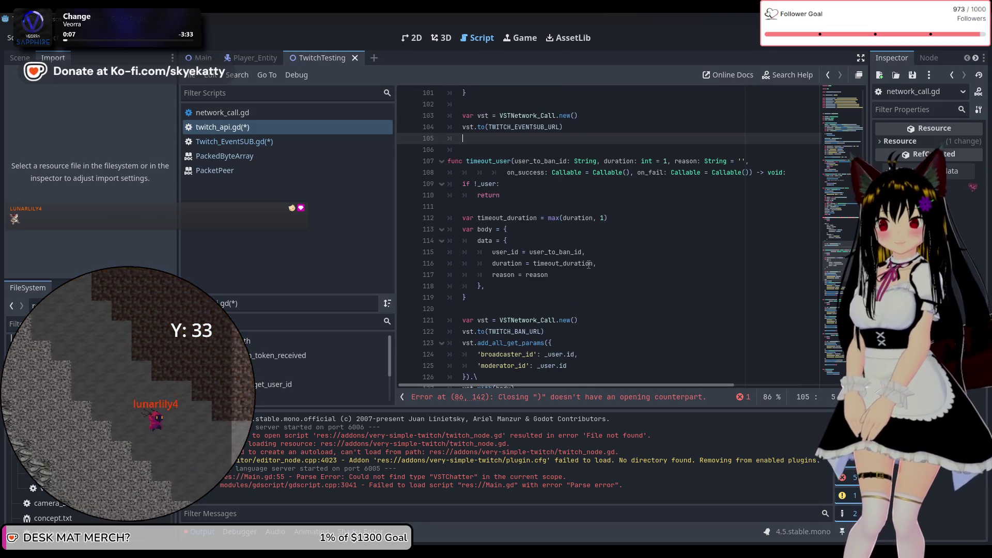
type("vst.i")
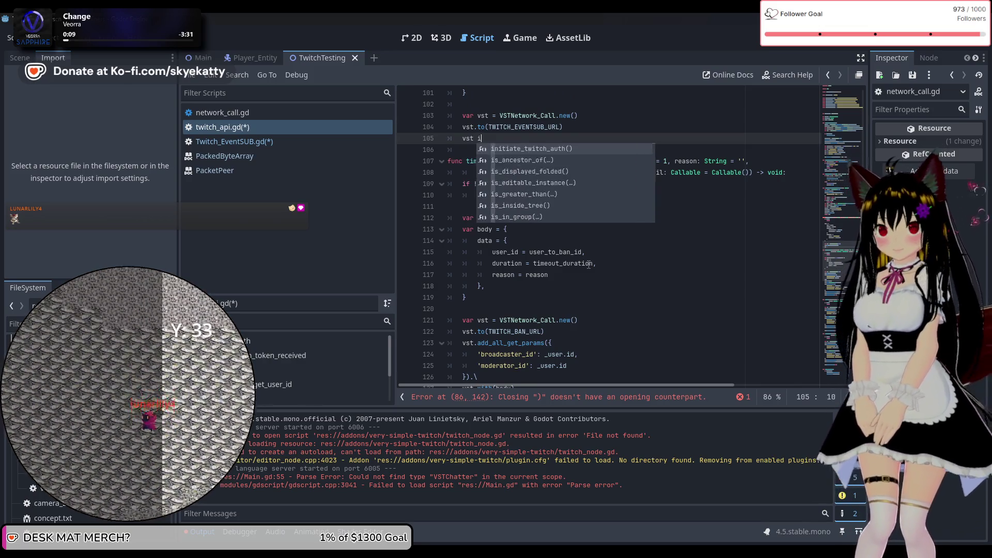
type("with da")
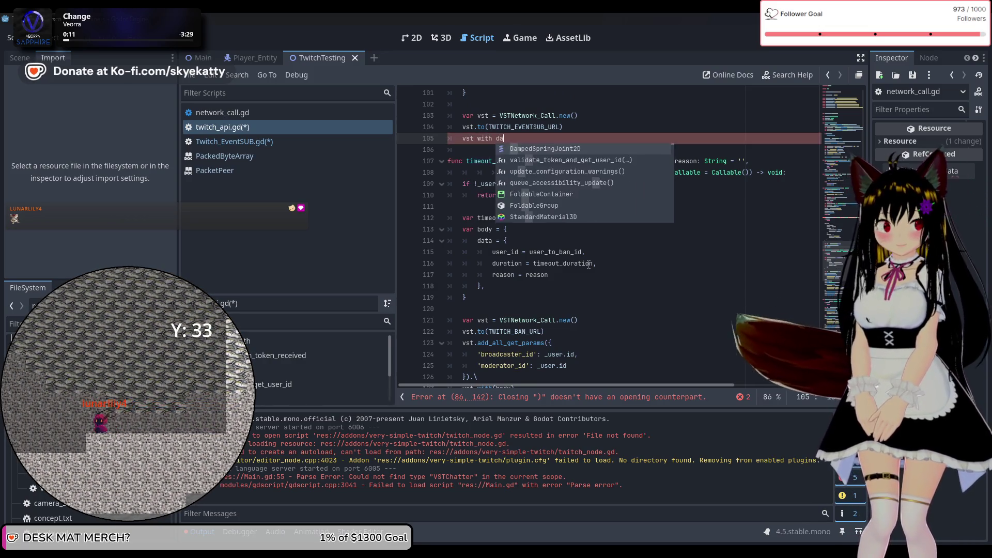
key("BackSpace")
key("BackSpace")
key("BackSpace")
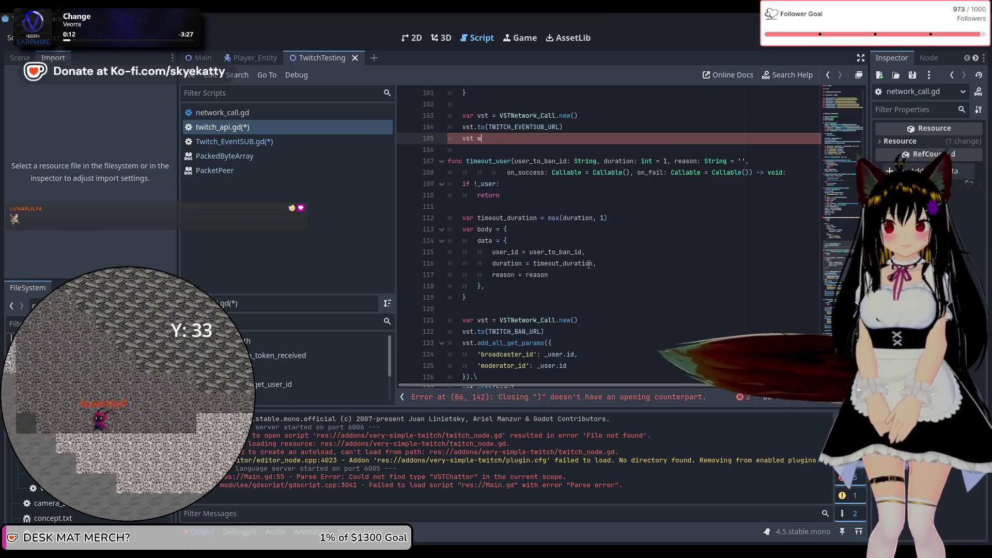
key("BackSpace")
type(".wi")
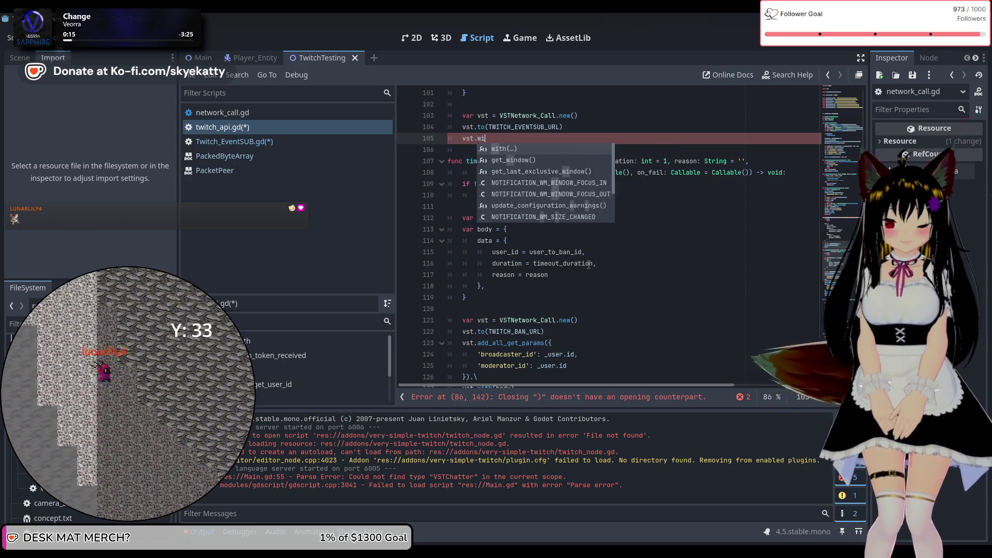
type("t")
key("Return")
type("da")
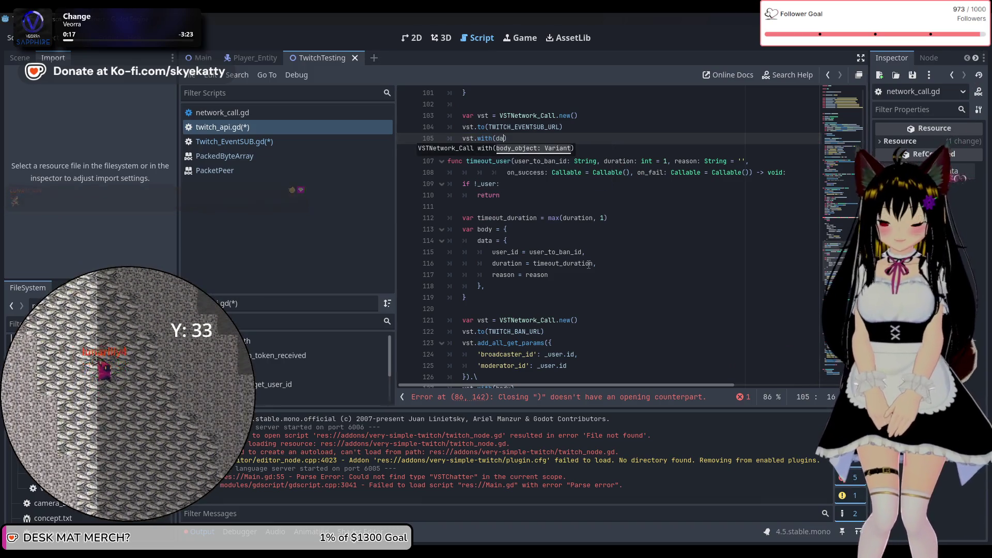
type("ta")
left_click(583, 130)
left_click(584, 137)
scroll(589, 142, "down", 4)
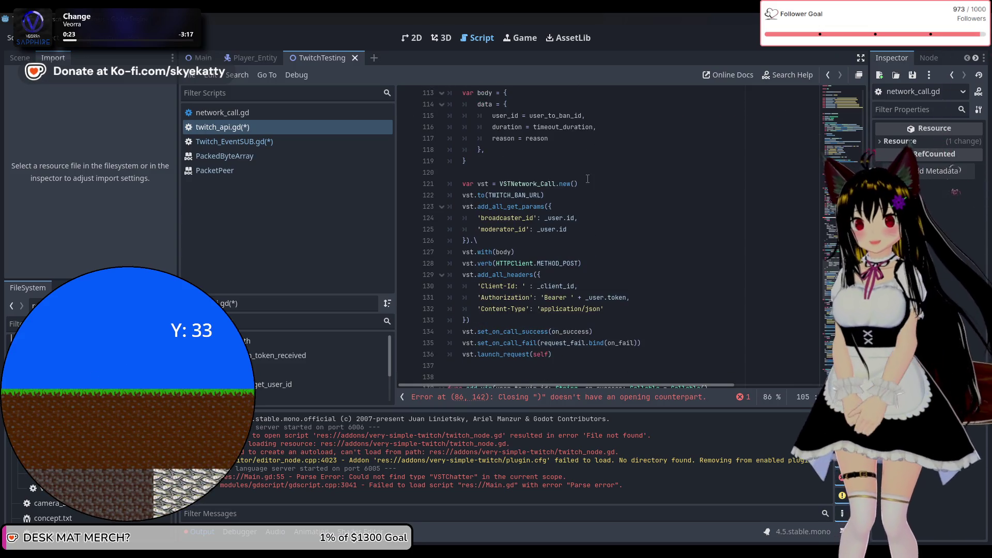
Select timeout_user's lines 128–136, vst.verb through vst.launch_request(self), then return to the vst.with(data) line.
scroll(583, 209, "up", 1)
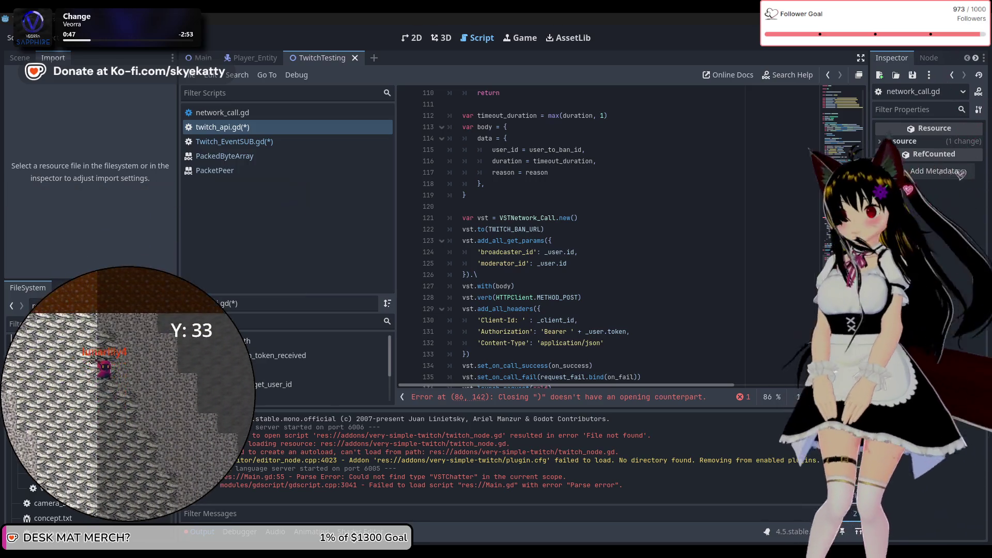
scroll(695, 252, "down", 1)
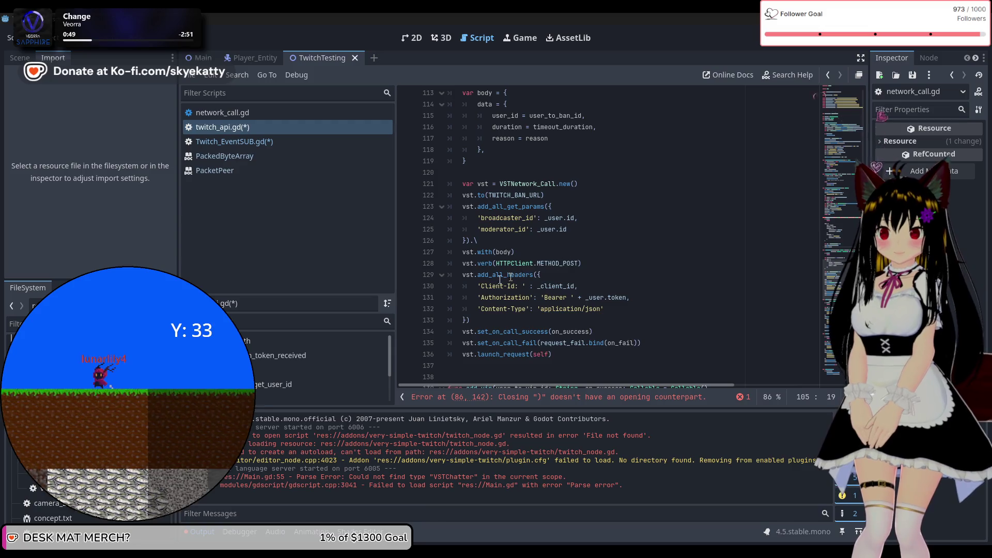
mouse_move(463, 266)
left_mouse_down()
mouse_move(540, 298)
mouse_move(580, 350)
left_mouse_up()
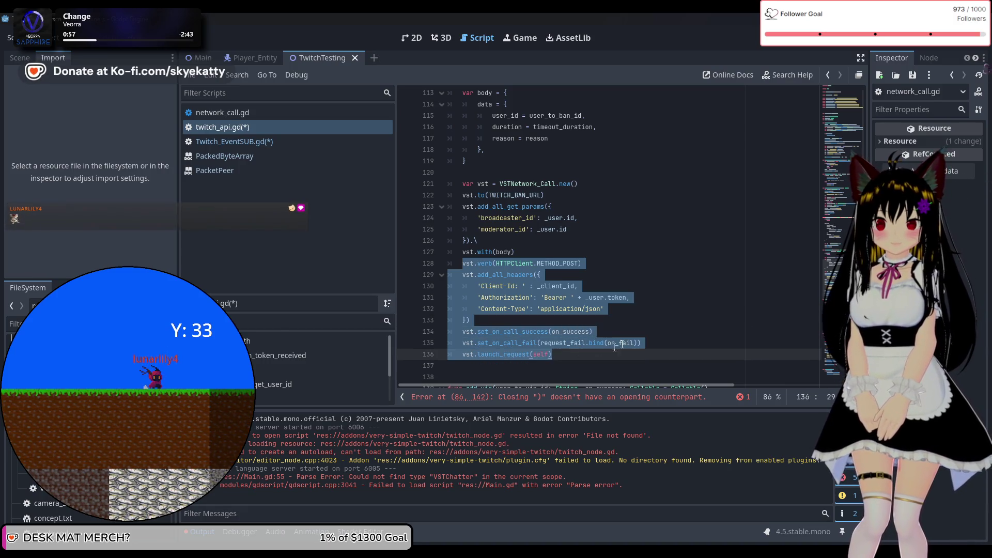
scroll(656, 319, "down", 1)
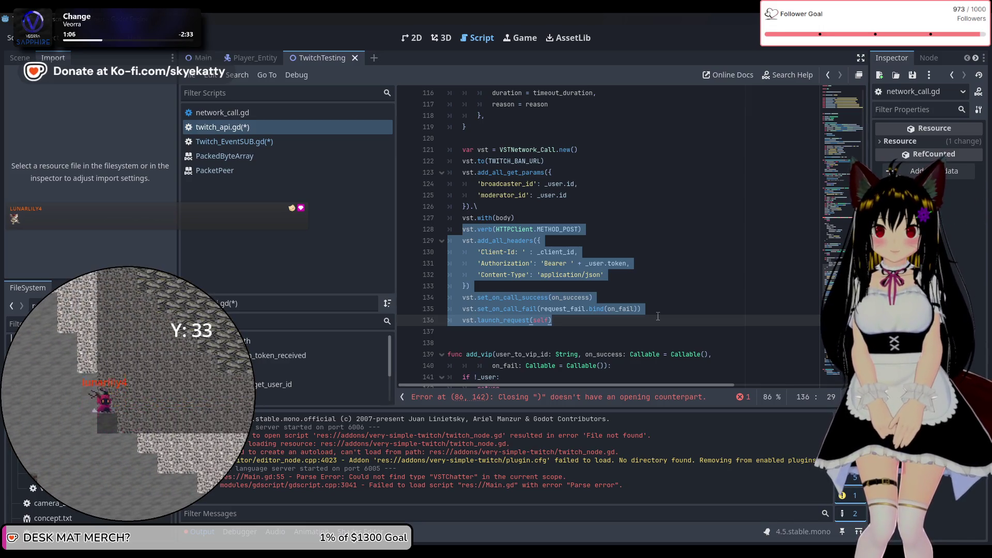
scroll(658, 316, "up", 2)
scroll(612, 306, "up", 3)
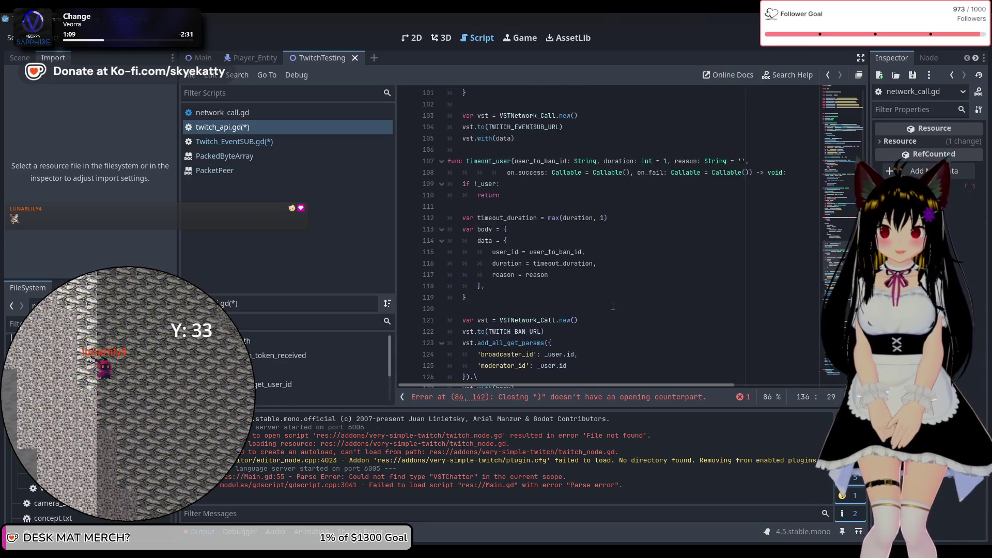
scroll(613, 306, "up", 6)
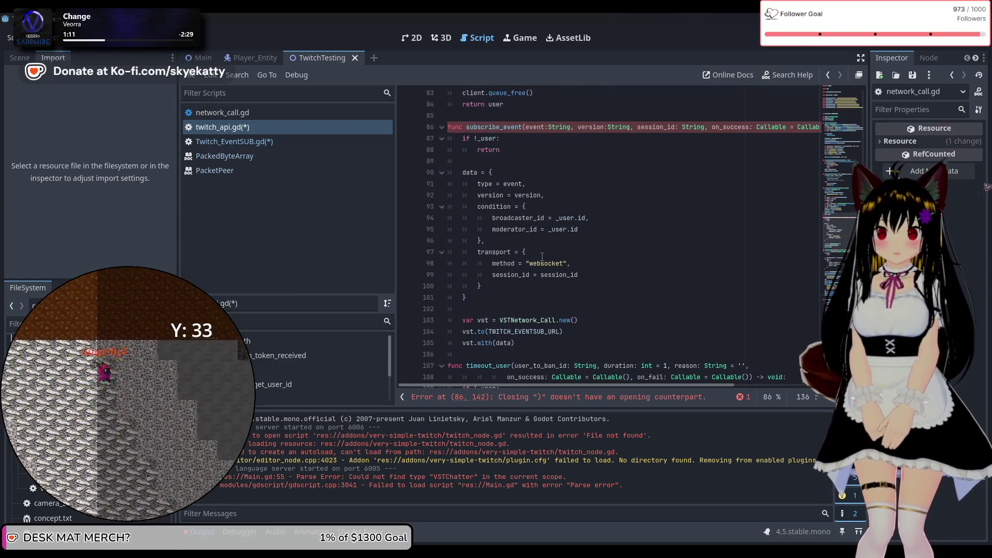
scroll(541, 288, "down", 1)
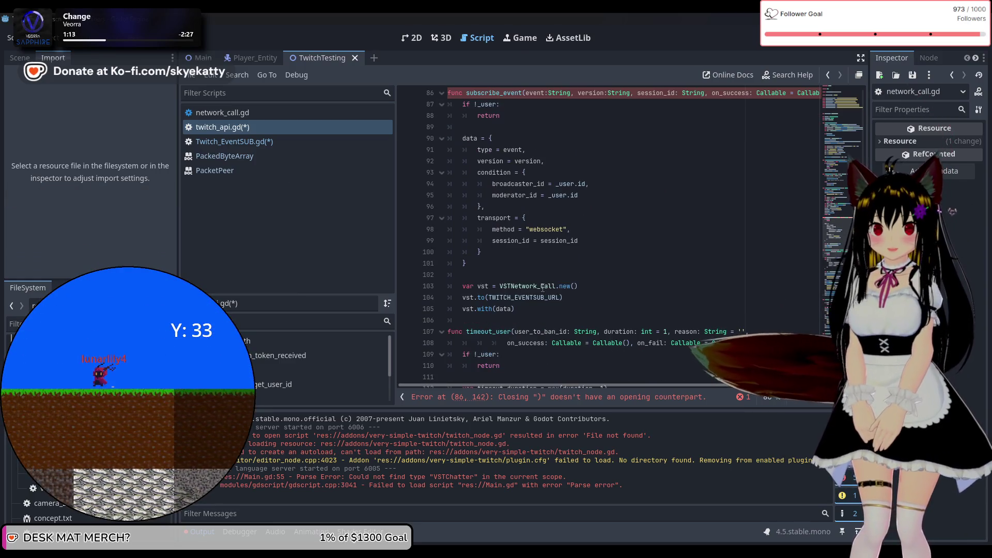
left_click(542, 308)
key("Return")
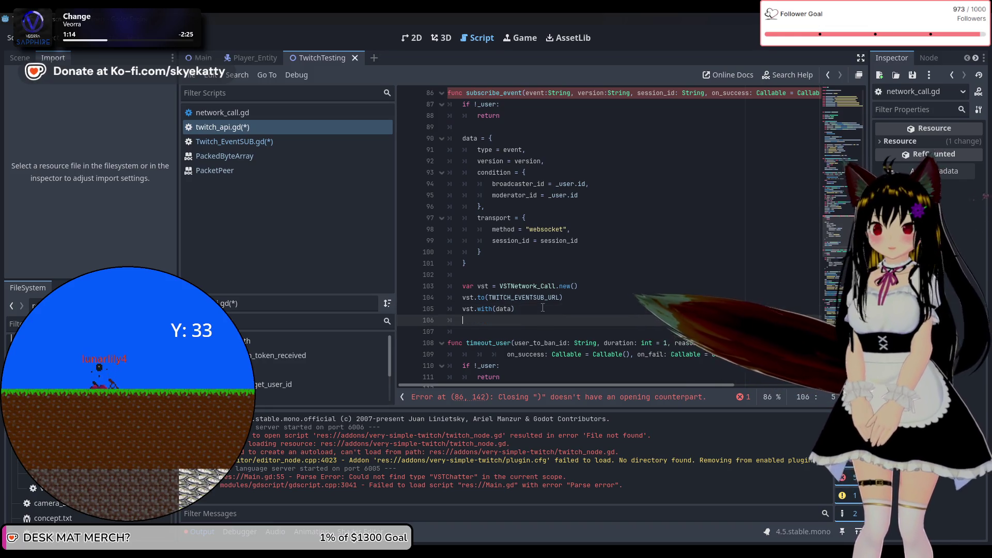
type("vst.verb(HTTPClient.METHOD_POST) \tvst.add_all_headers({ \t\t'Client-Id': _client_id, \t\t'Authorization': 'Bearer ' + _user.token, \t\t'Content-Type': 'application/json' \t}) \tvst.set_on_call_success(on_success) \tvst.set_on_call_fail(request_fail.bind(on_fail)) \tvst.launch_request(self)")
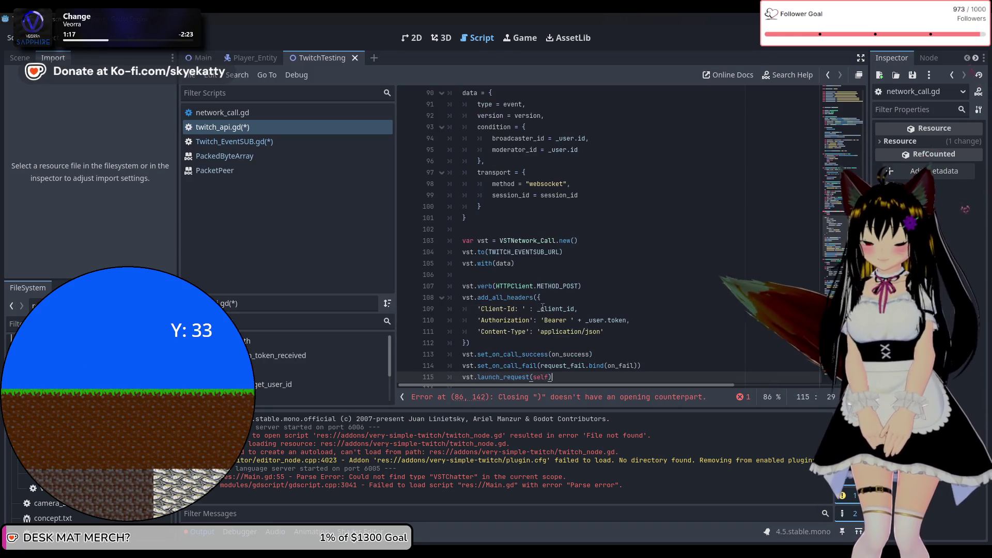
scroll(542, 308, "down", 2)
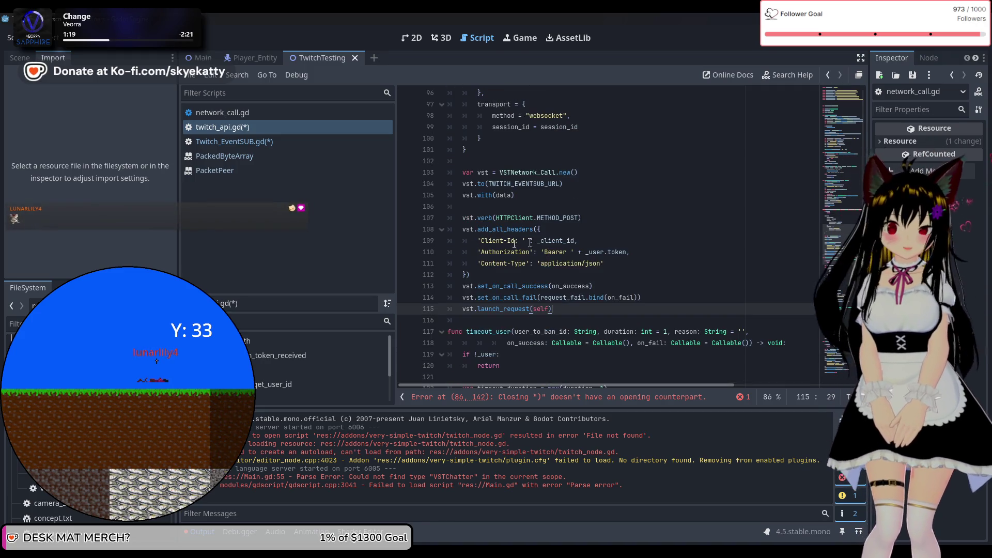
mouse_move(598, 297)
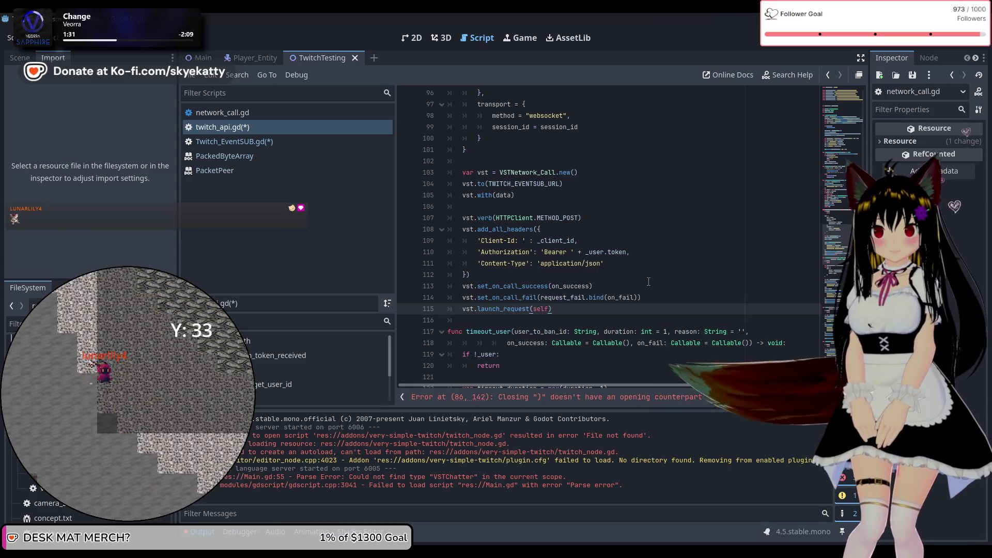
left_click(648, 284)
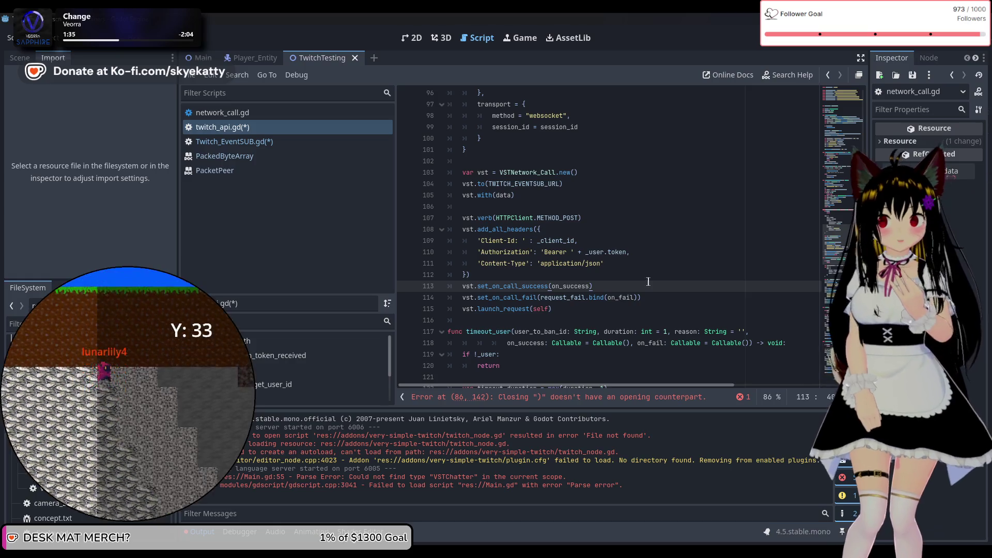
scroll(648, 281, "up", 2)
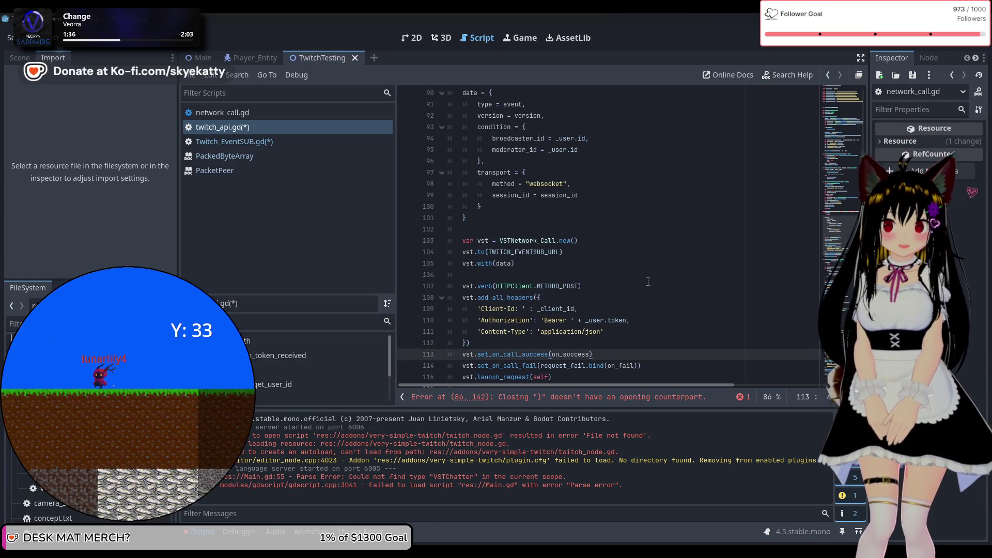
scroll(648, 282, "down", 2)
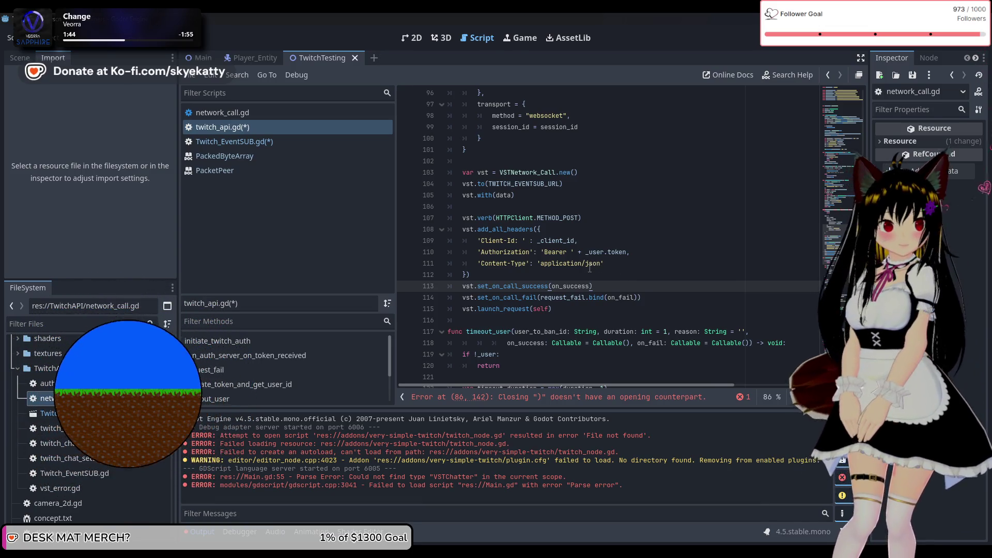
scroll(583, 277, "down", 1)
scroll(584, 277, "up", 1)
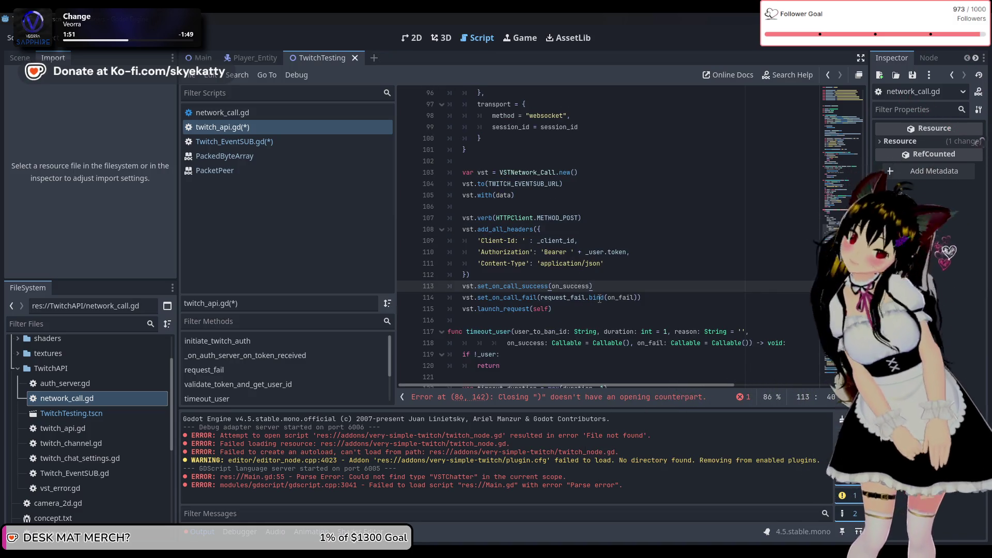
scroll(599, 299, "down", 15)
scroll(597, 300, "down", 6)
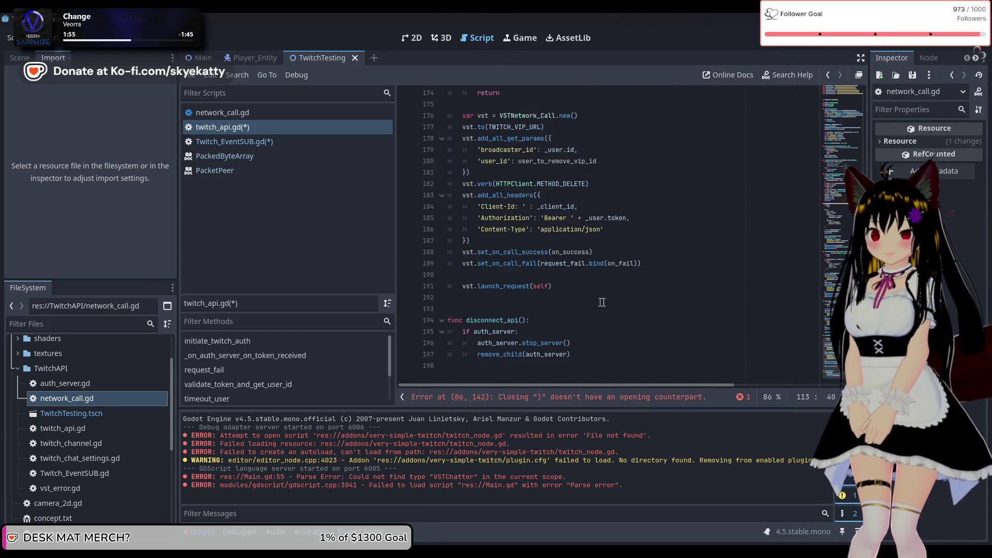
scroll(614, 314, "up", 20)
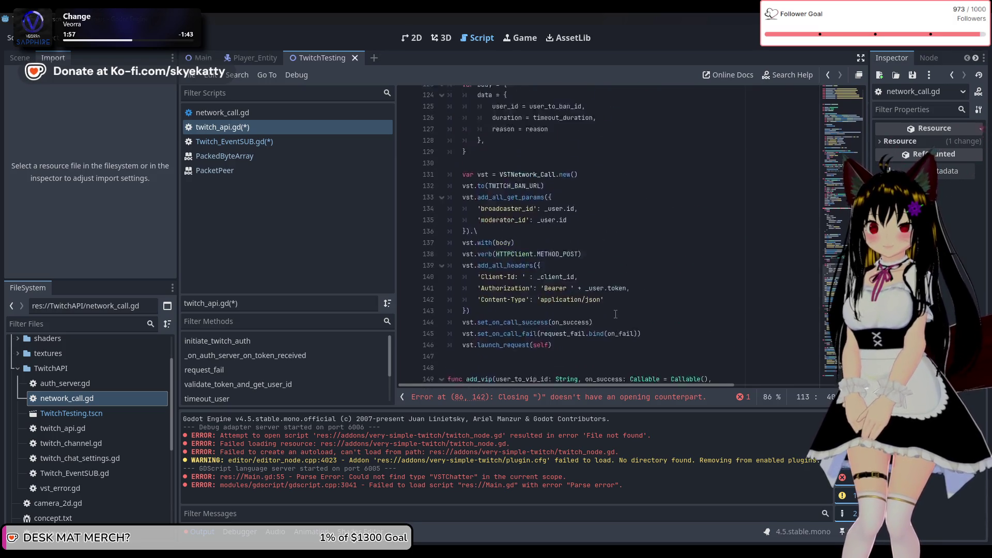
scroll(615, 314, "down", 2)
scroll(615, 310, "up", 8)
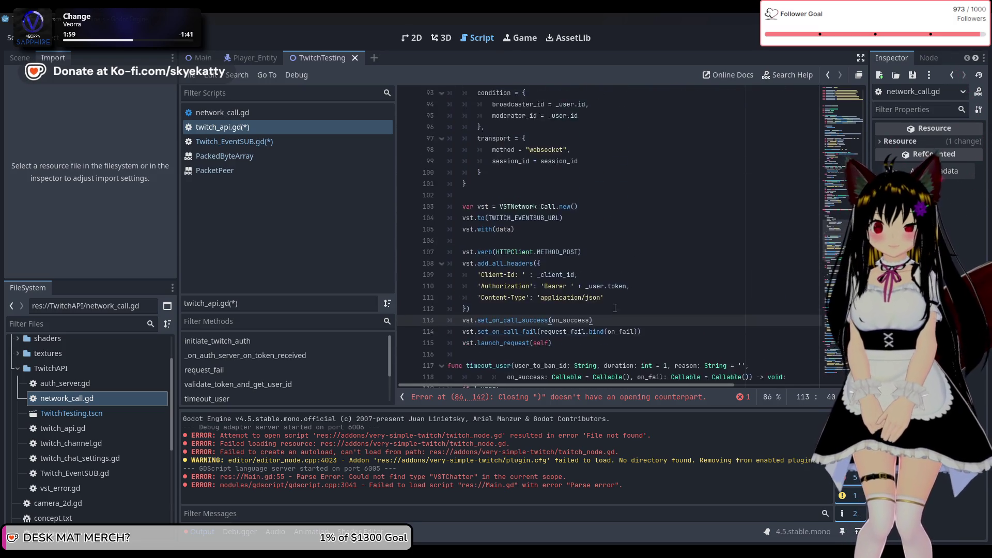
scroll(616, 305, "up", 10)
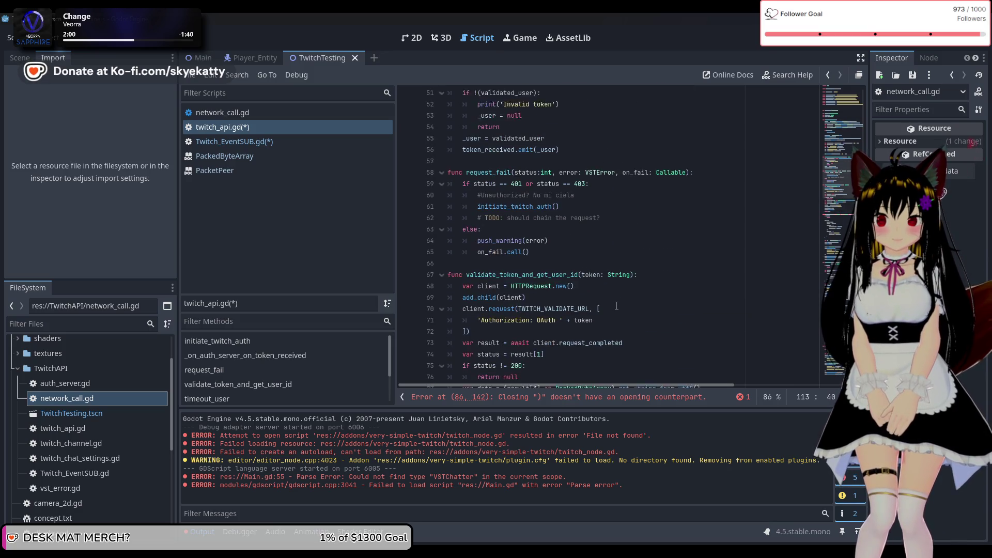
scroll(616, 305, "up", 10)
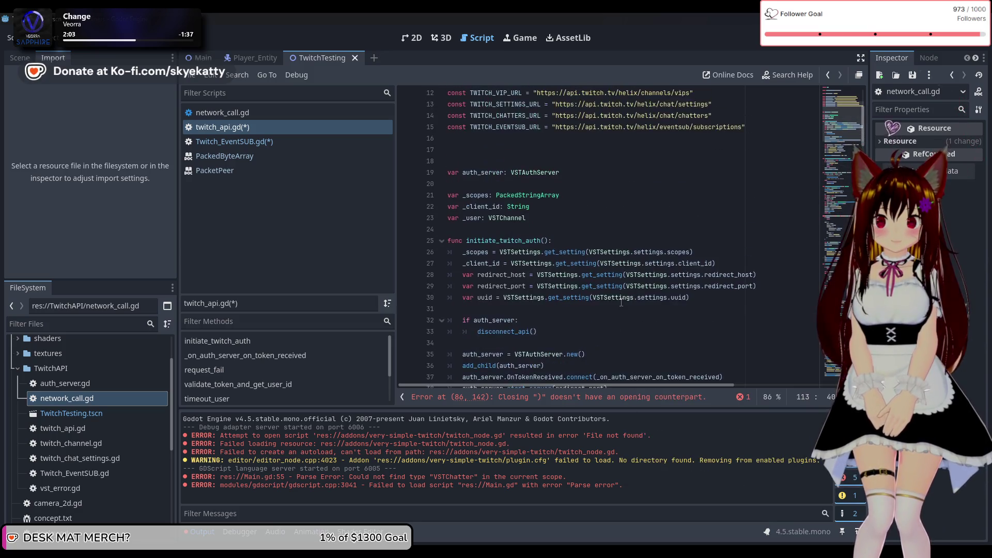
scroll(621, 302, "down", 9)
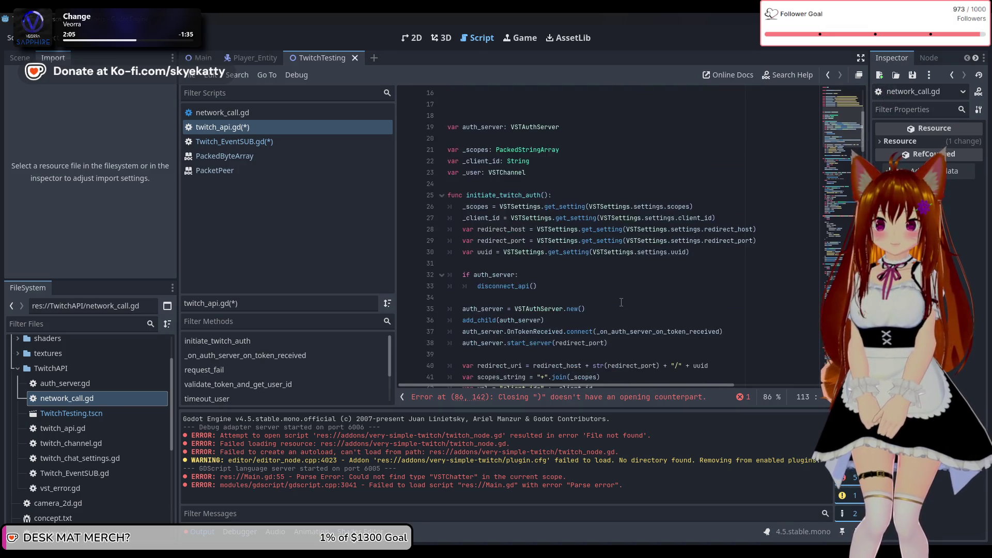
scroll(622, 301, "down", 14)
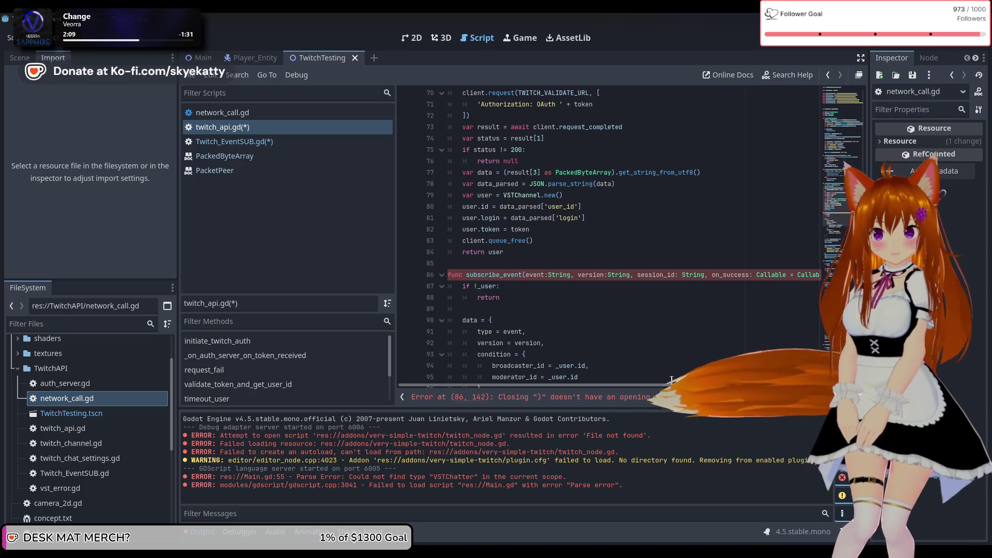
left_click_drag(636, 385, 760, 385)
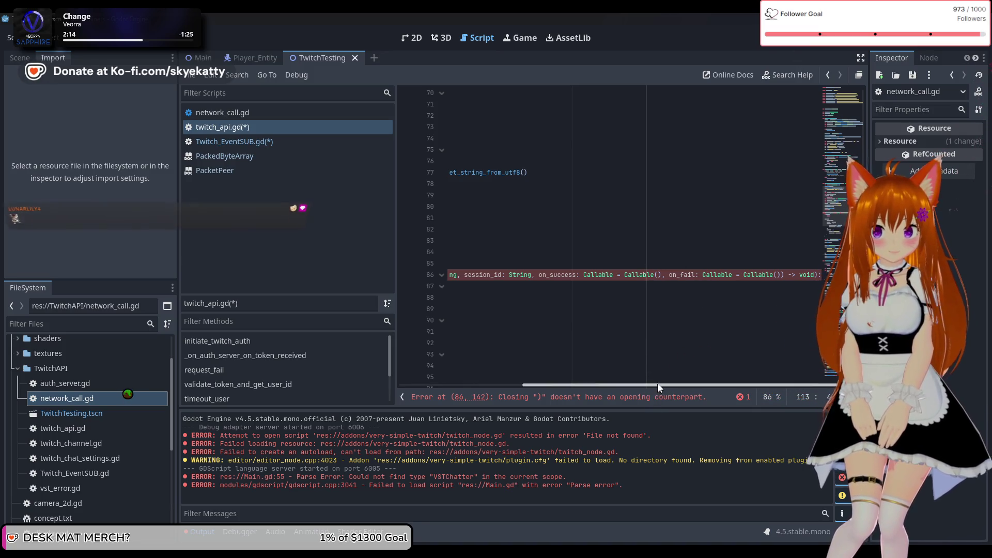
left_click(750, 322)
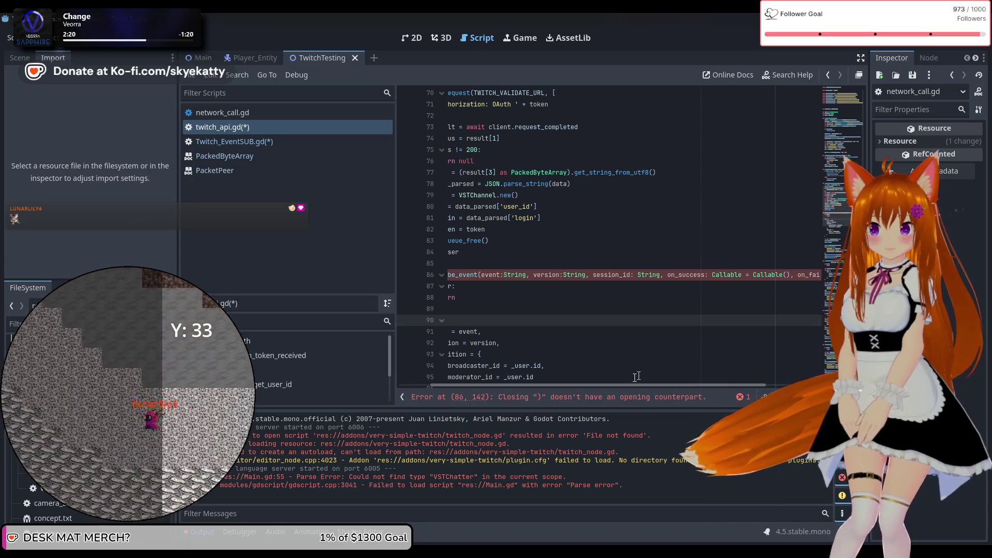
left_click(595, 357)
scroll(591, 330, "down", 10)
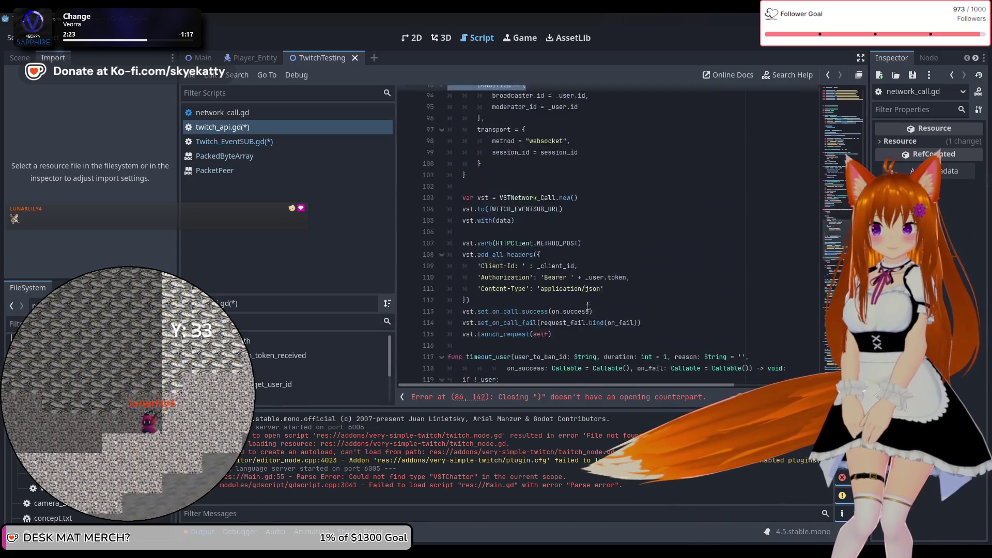
scroll(587, 303, "down", 4)
scroll(587, 301, "down", 8)
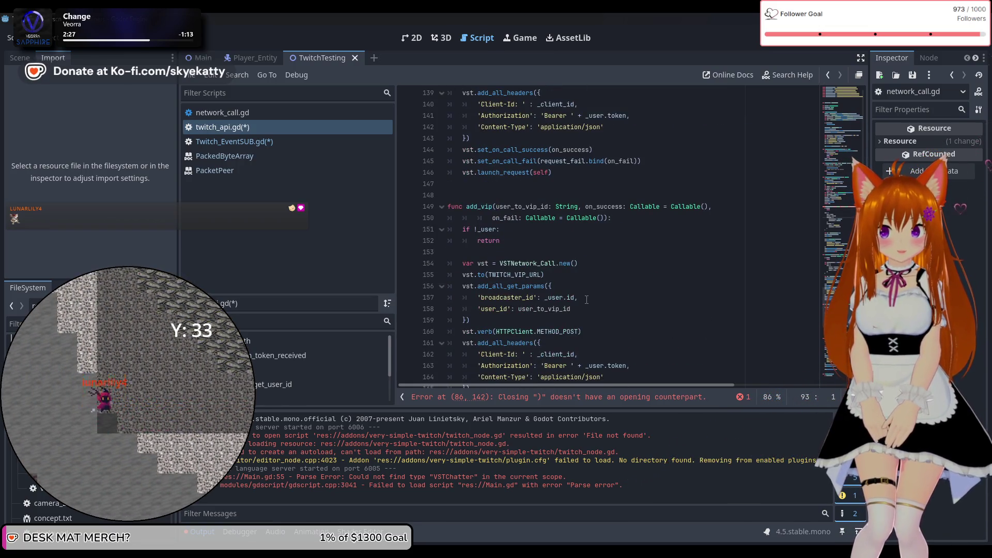
scroll(586, 299, "down", 1)
scroll(587, 305, "down", 2)
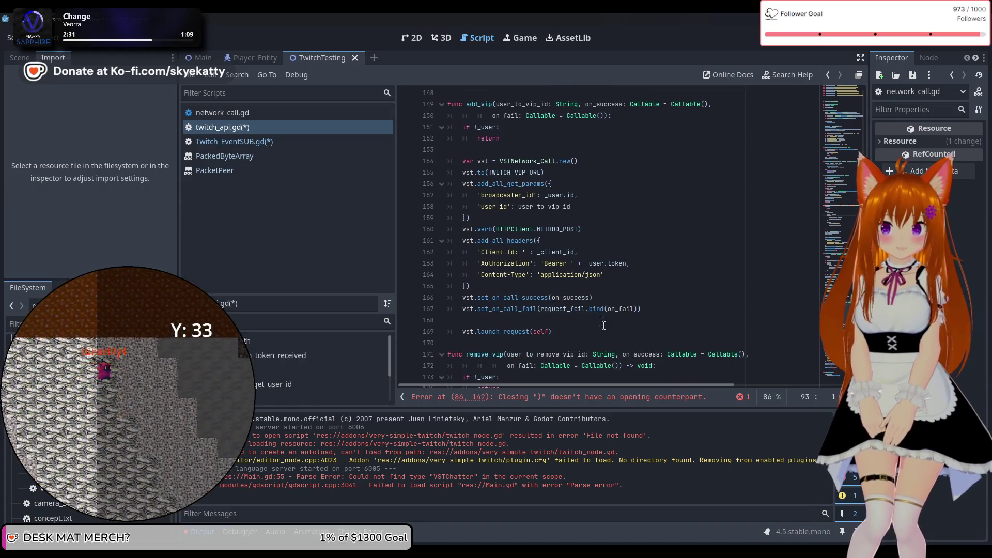
left_click_drag(492, 295, 398, 295)
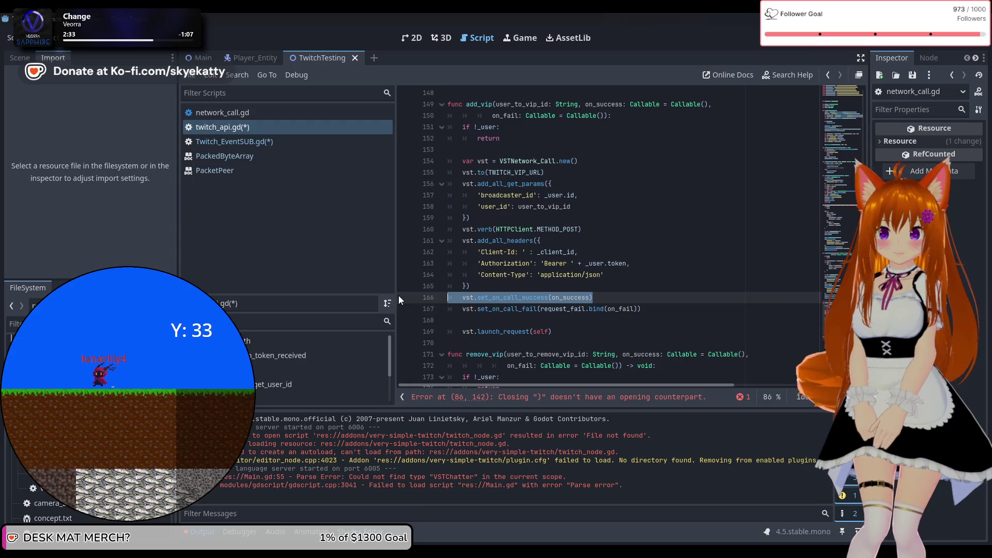
scroll(513, 269, "down", 4)
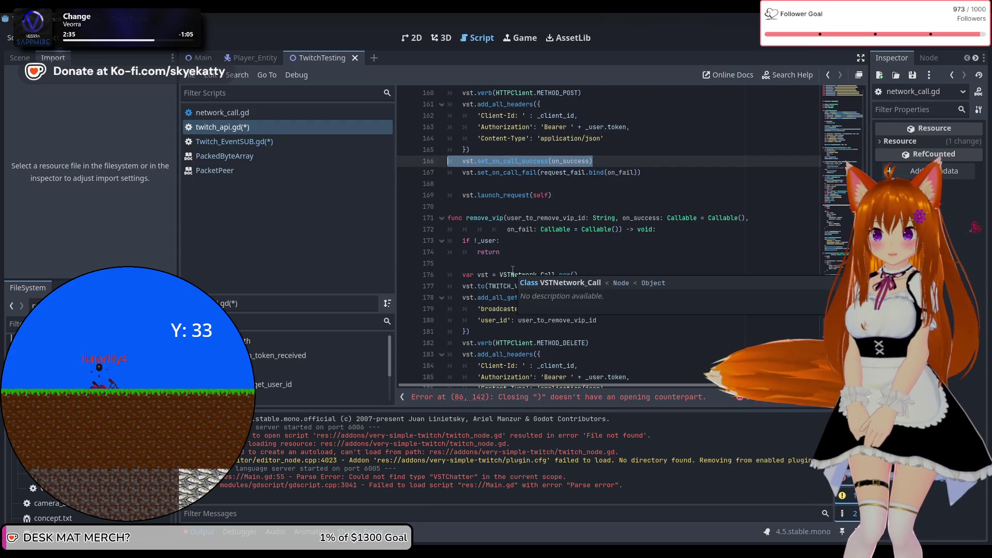
scroll(513, 269, "down", 5)
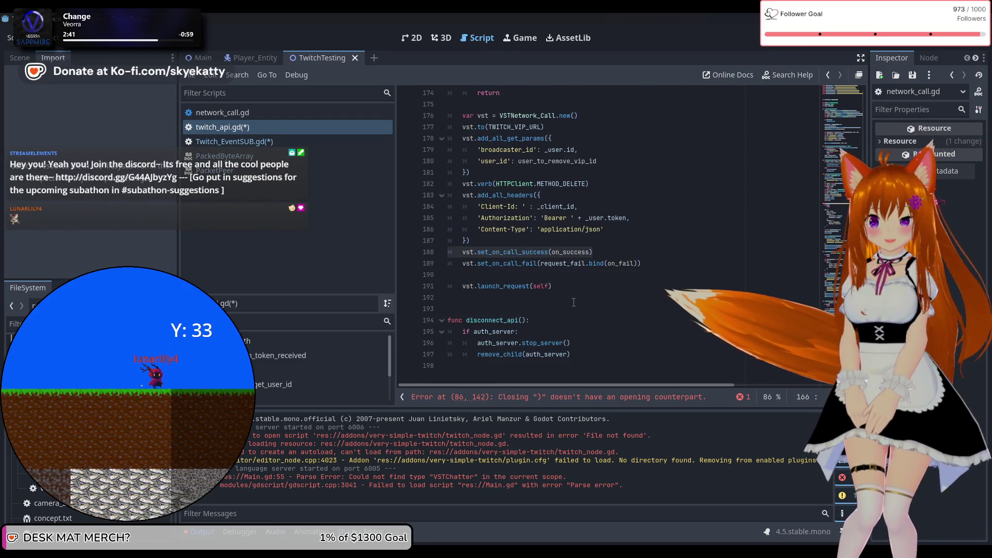
scroll(574, 302, "up", 20)
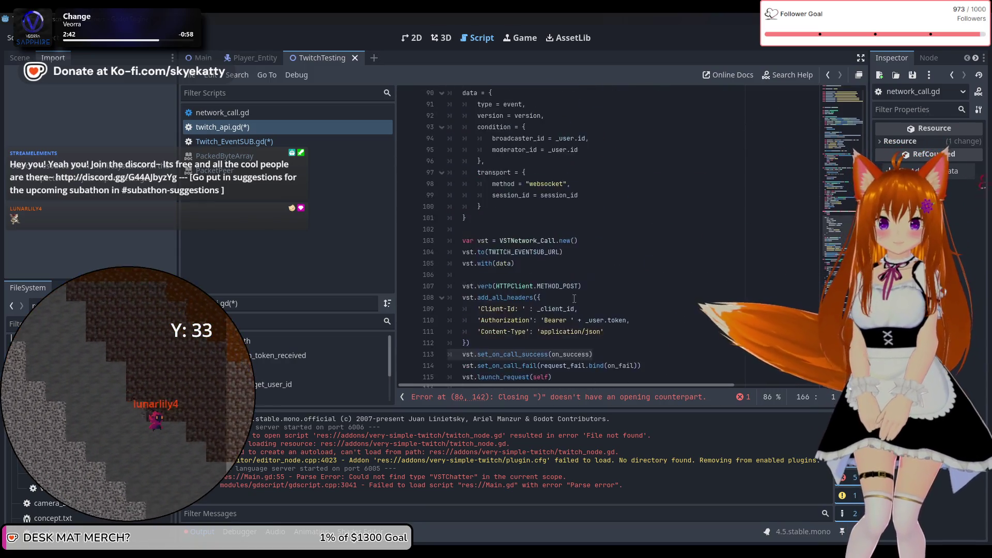
scroll(574, 299, "up", 10)
scroll(573, 298, "down", 4)
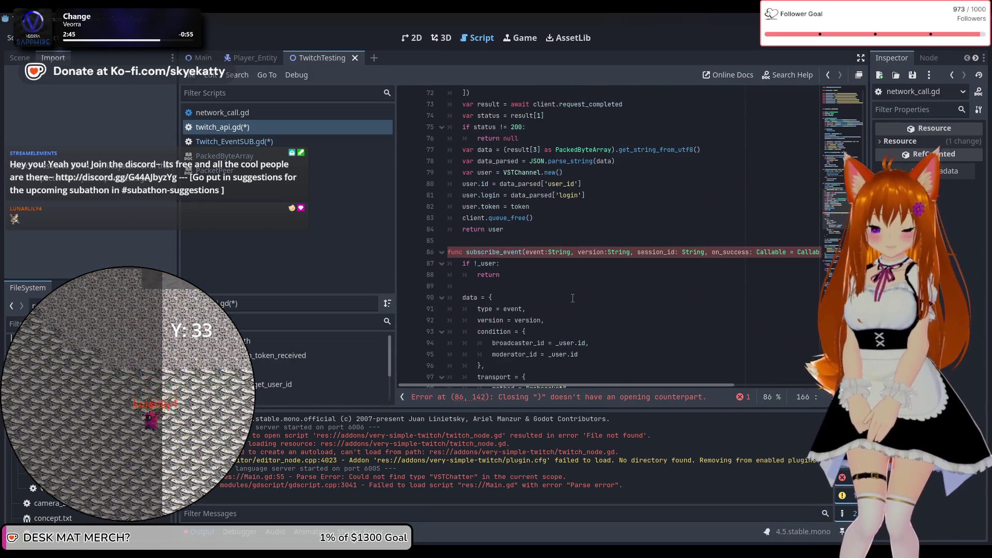
left_click(563, 402)
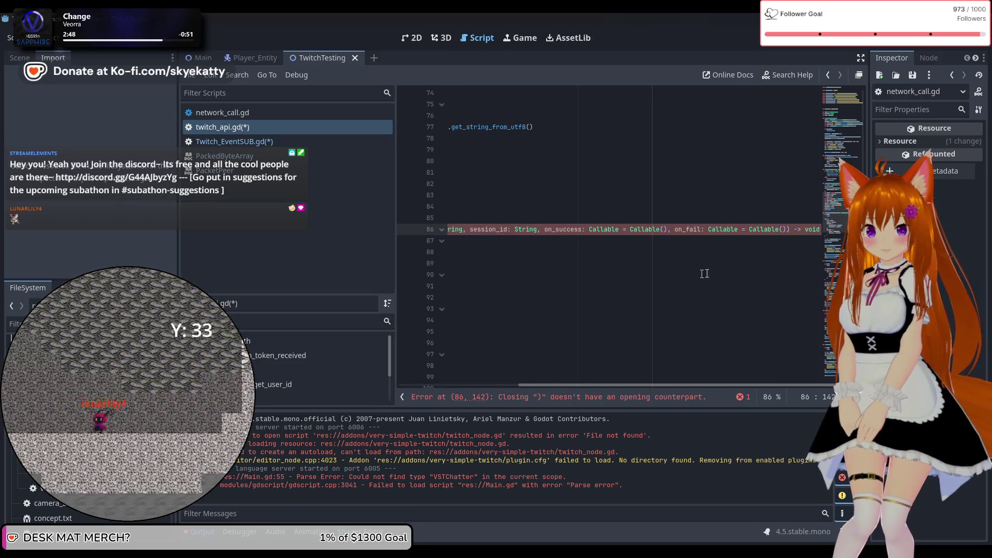
Fix the parentheses after void at the end of the subscribe_event declaration on line 86.
left_click(805, 237)
mouse_move(746, 229)
left_mouse_down()
mouse_move(825, 231)
mouse_move(468, 229)
mouse_move(822, 238)
mouse_move(824, 229)
left_mouse_up()
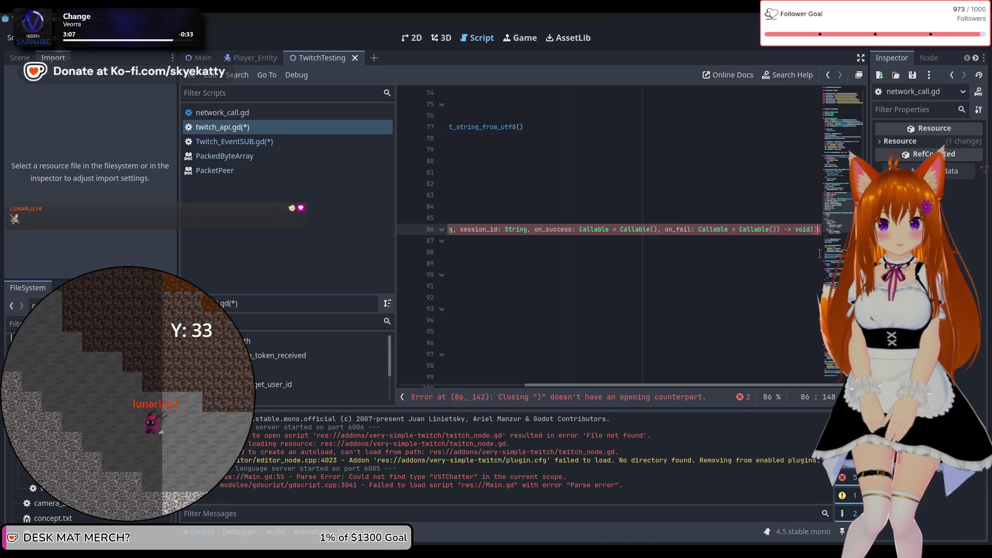
type(")")
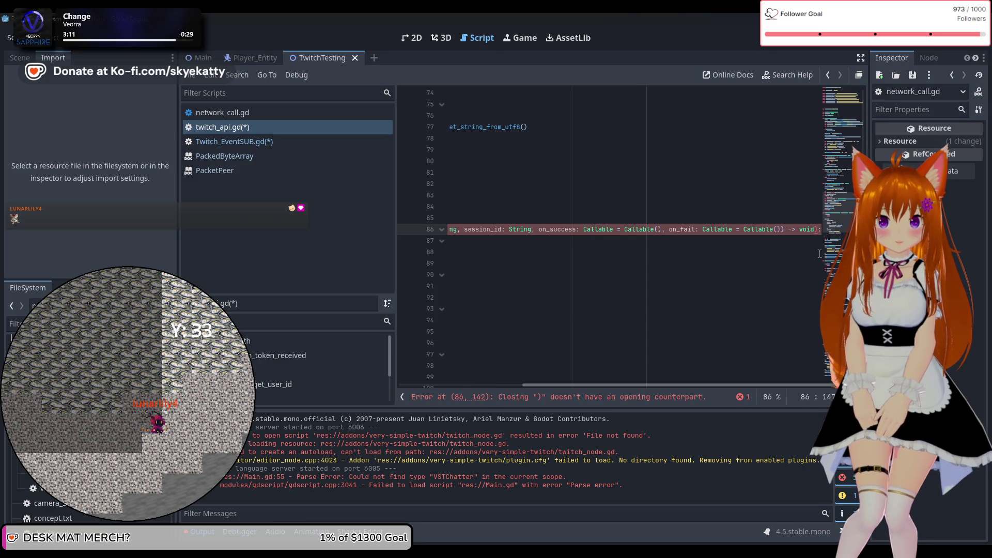
key("BackSpace")
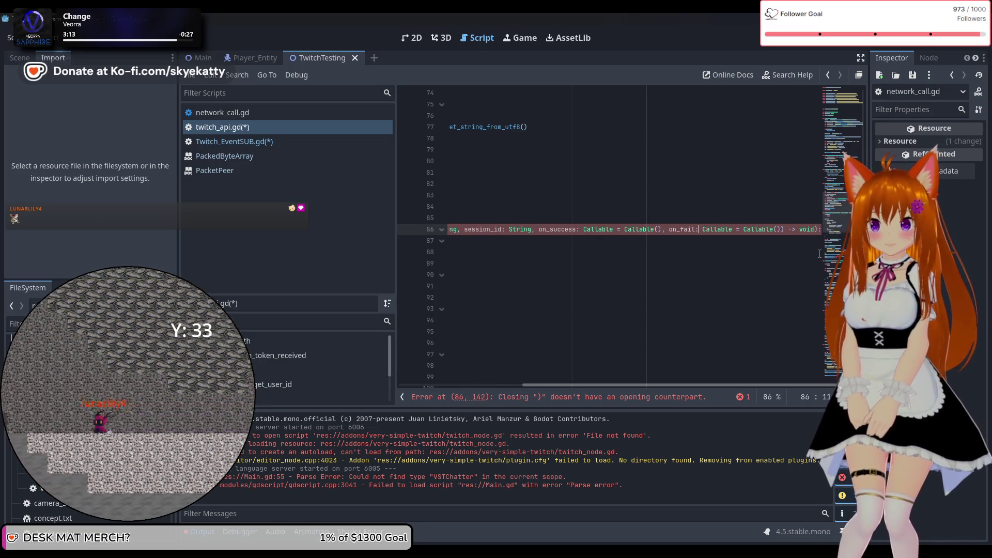
key("Left")
key("Left")
key("Left")
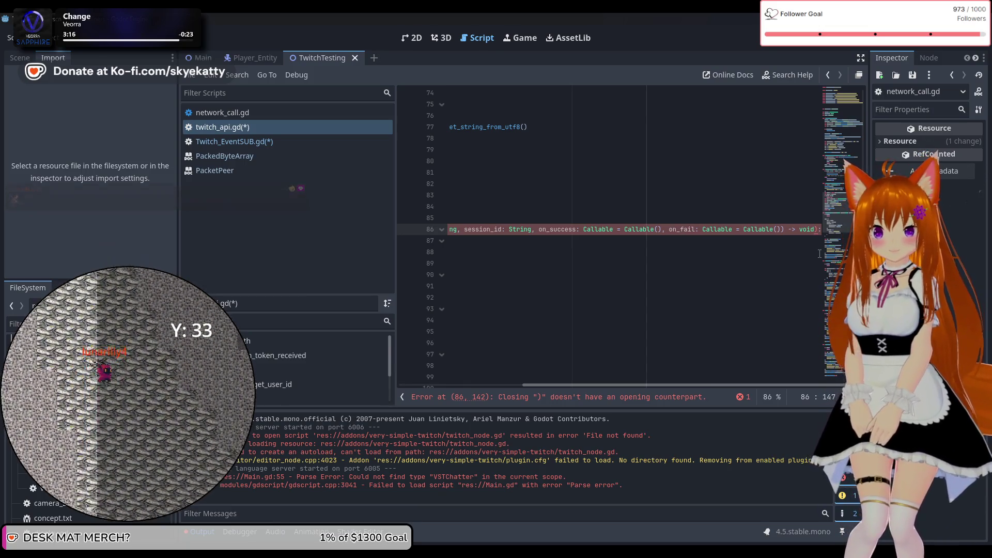
key("Right")
key("Right")
key("Delete")
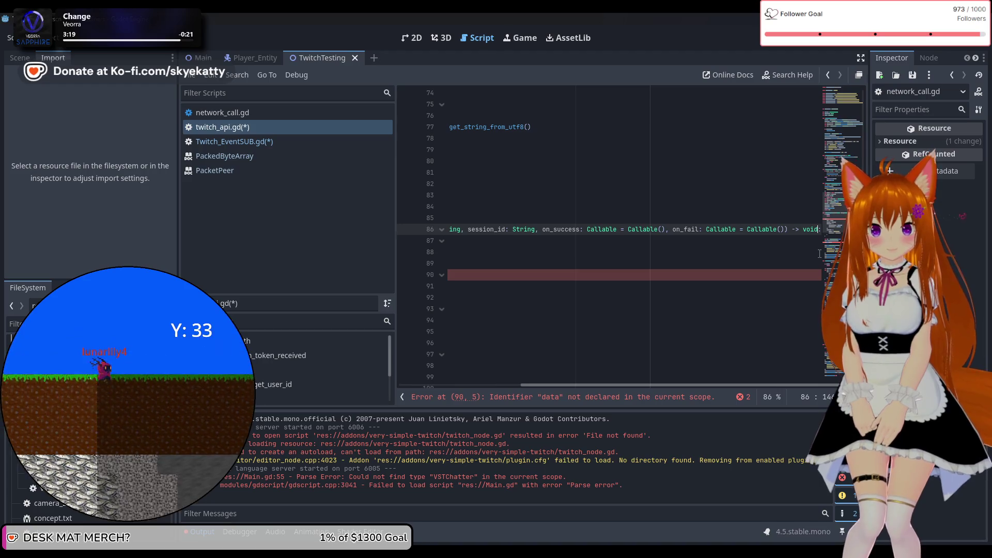
Add var before data on line 90 to declare the data dictionary.
left_click(452, 273)
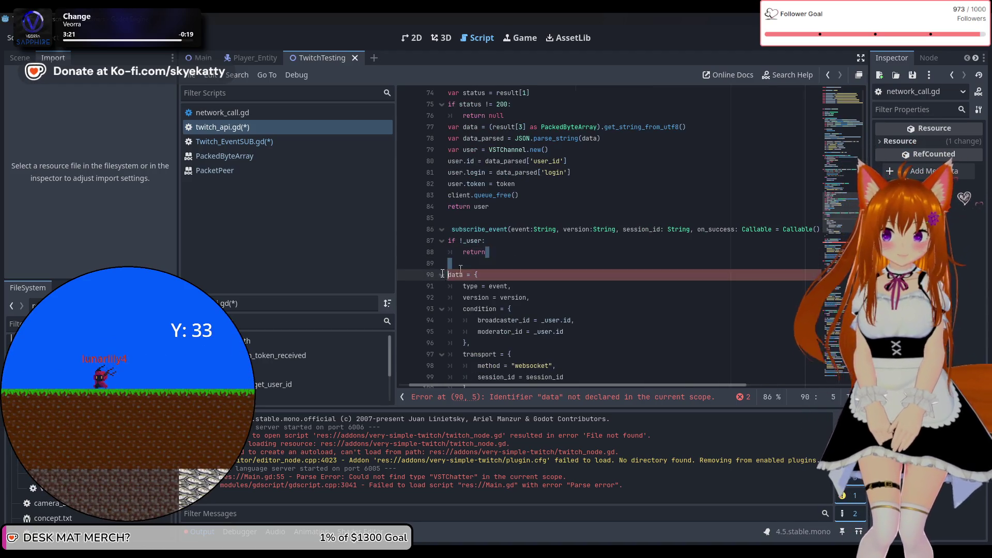
left_click(469, 287)
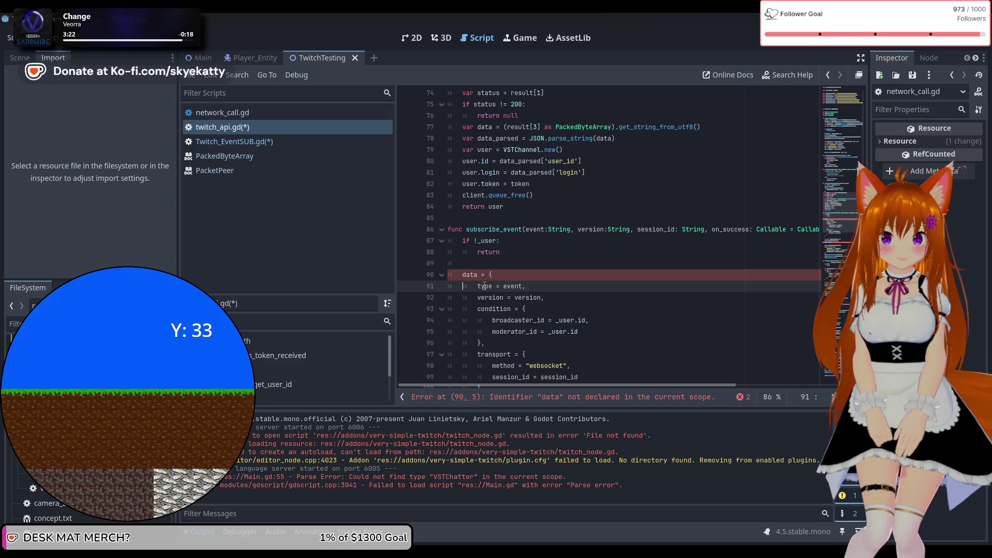
left_click_drag(481, 286, 390, 294)
left_click(466, 276)
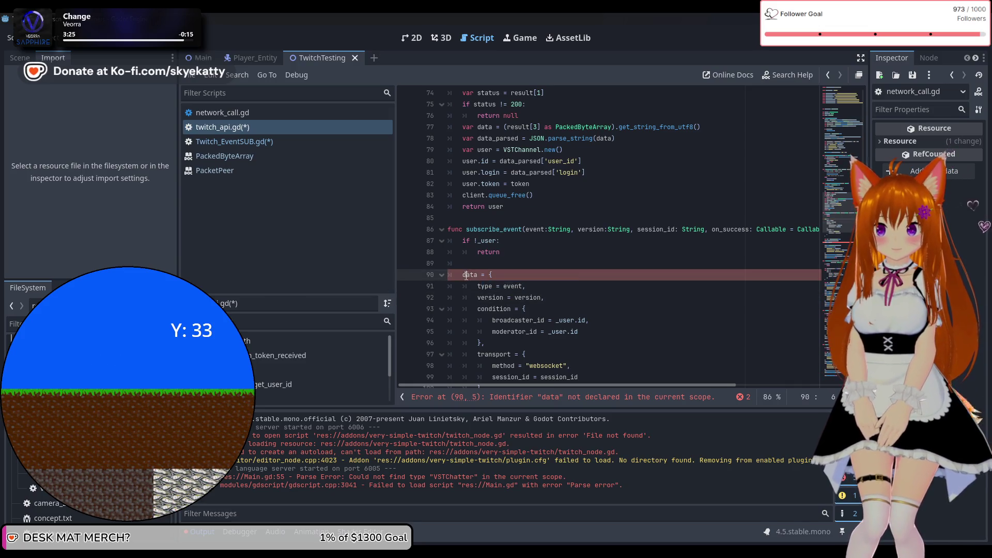
type("var")
left_click(552, 273)
Scroll through timeout_user and check the reason field in the ban body.
scroll(567, 292, "down", 3)
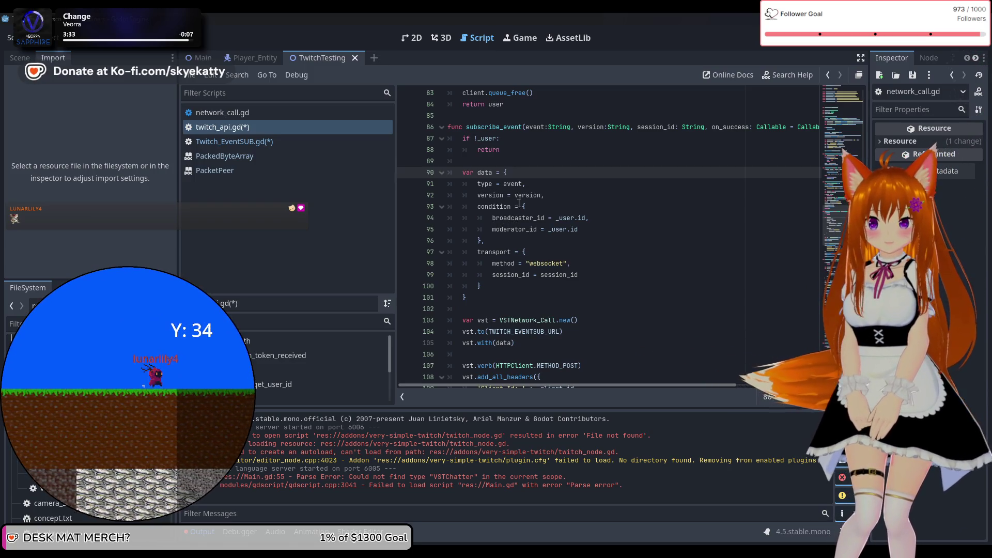
scroll(518, 203, "down", 8)
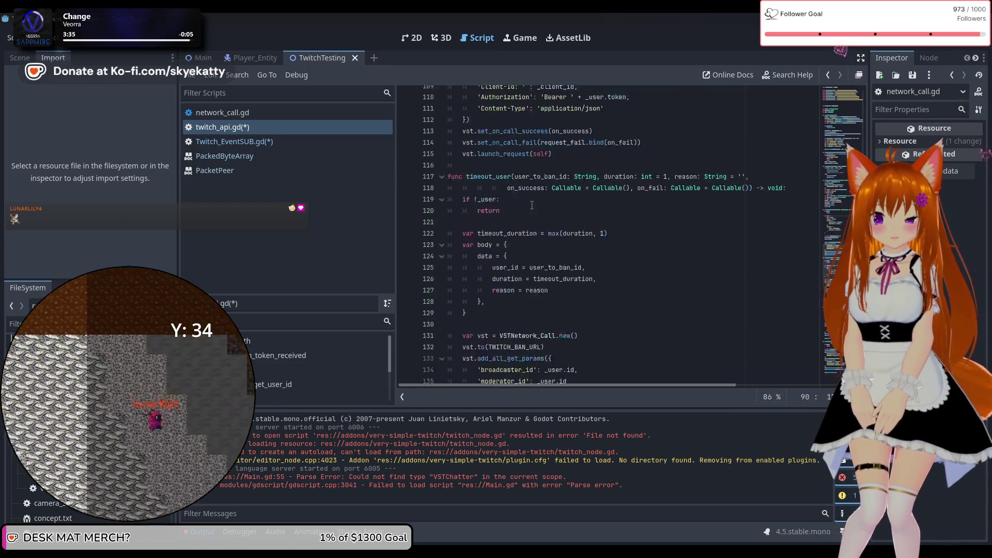
scroll(531, 204, "down", 5)
left_click_drag(515, 263, 409, 262)
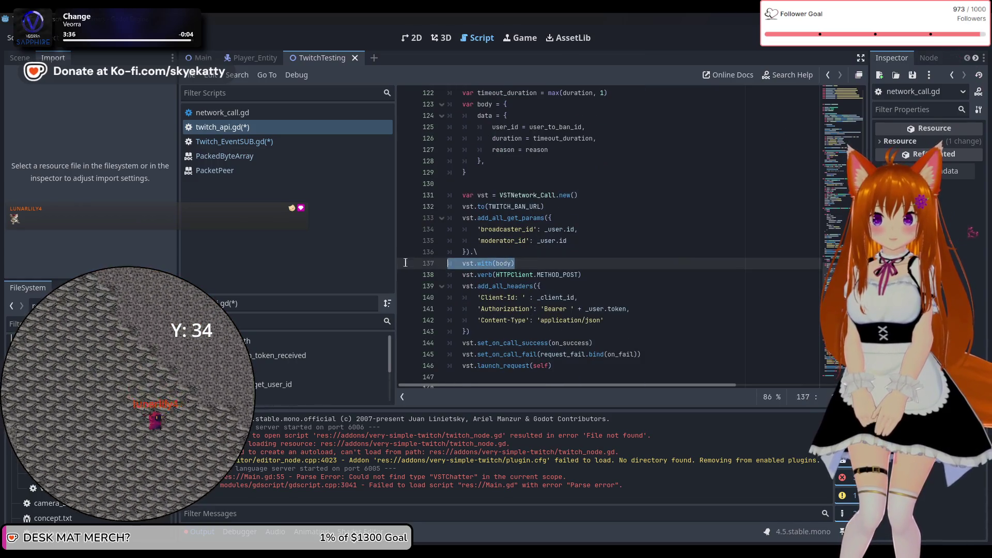
scroll(516, 211, "up", 1)
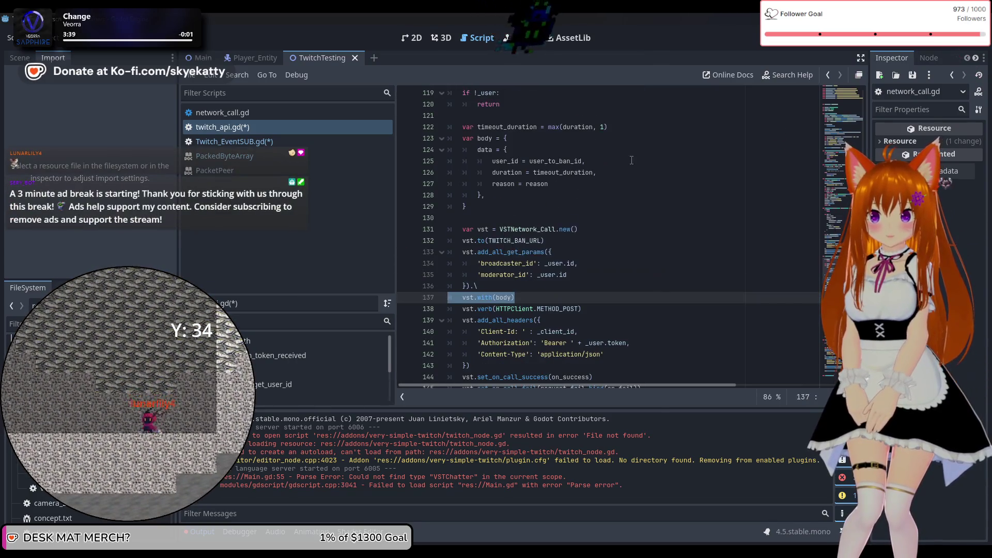
left_click(631, 160)
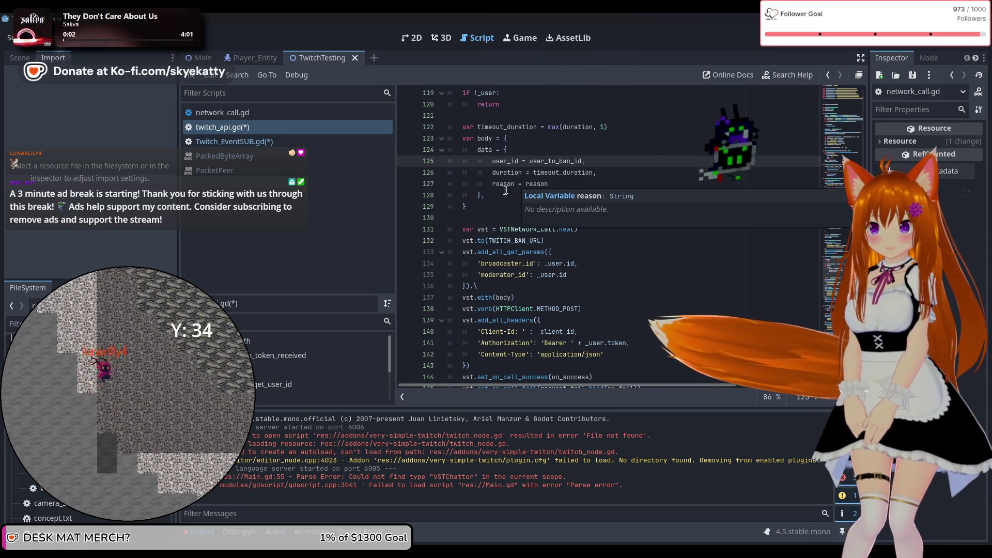
scroll(501, 195, "down", 3)
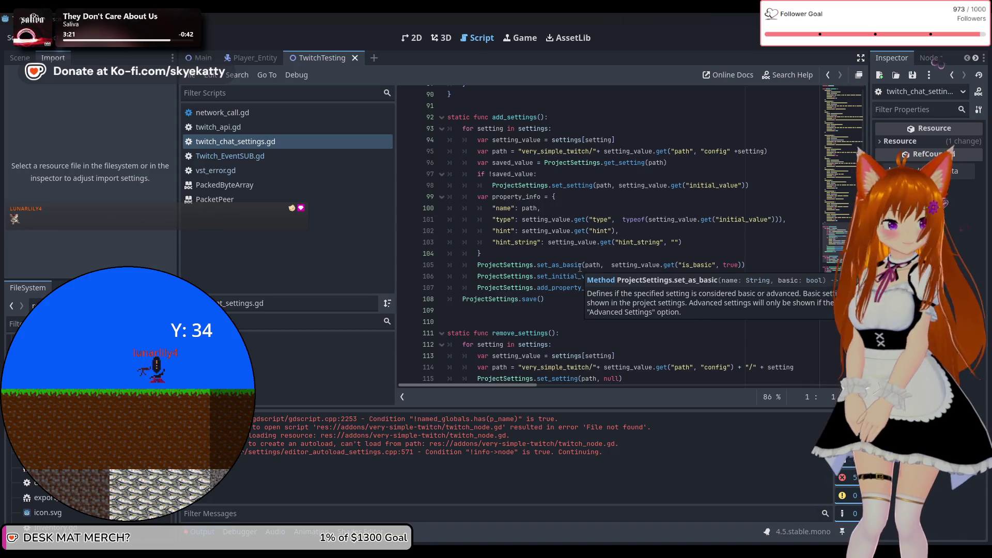
Scroll through twitch_chat_settings.gd, then bring up twitch_api.gd at its Twitch URL constants.
scroll(579, 268, "down", 4)
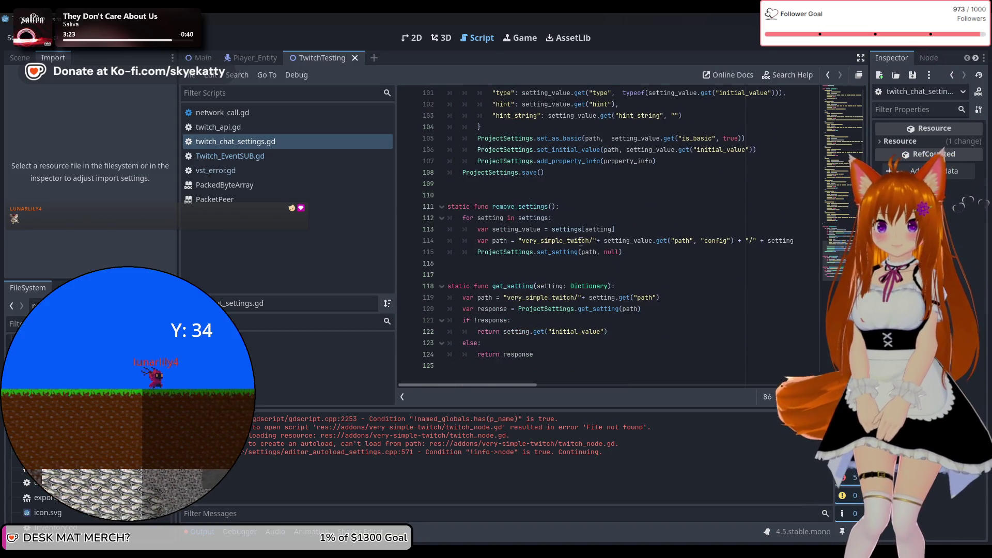
scroll(580, 241, "up", 1)
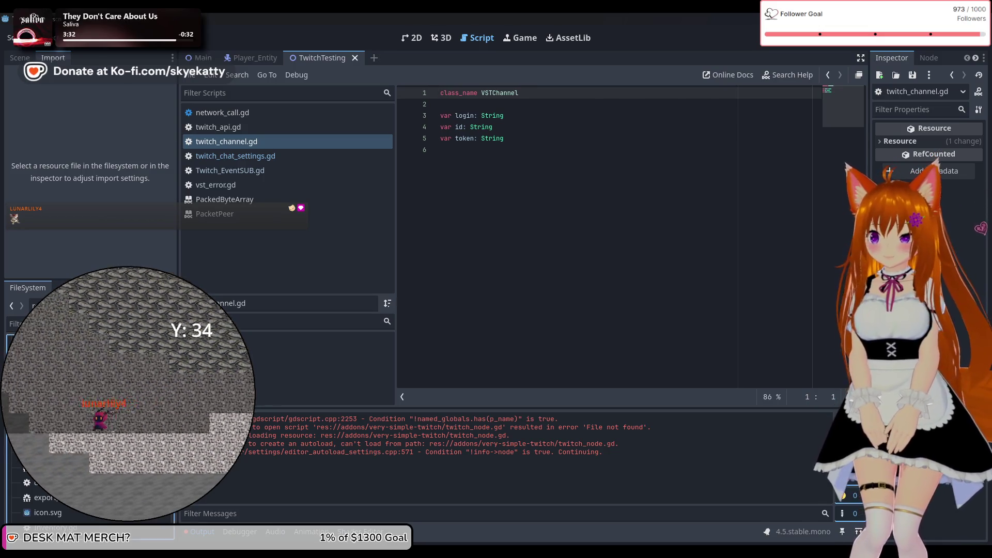
left_click(218, 127)
scroll(423, 282, "up", 4)
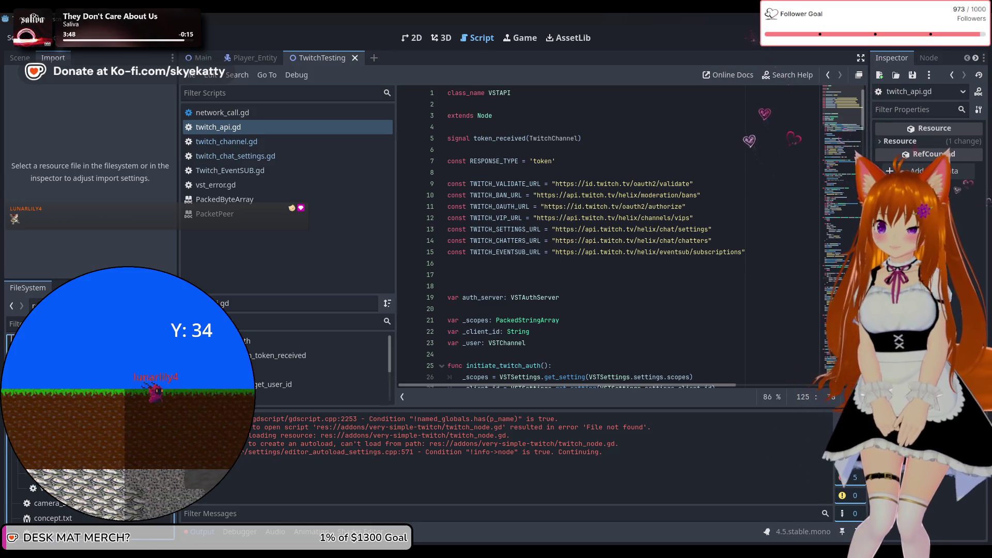
Look over auth_server.gd after briefly checking network_call.gd.
left_click(536, 298, "ctrl")
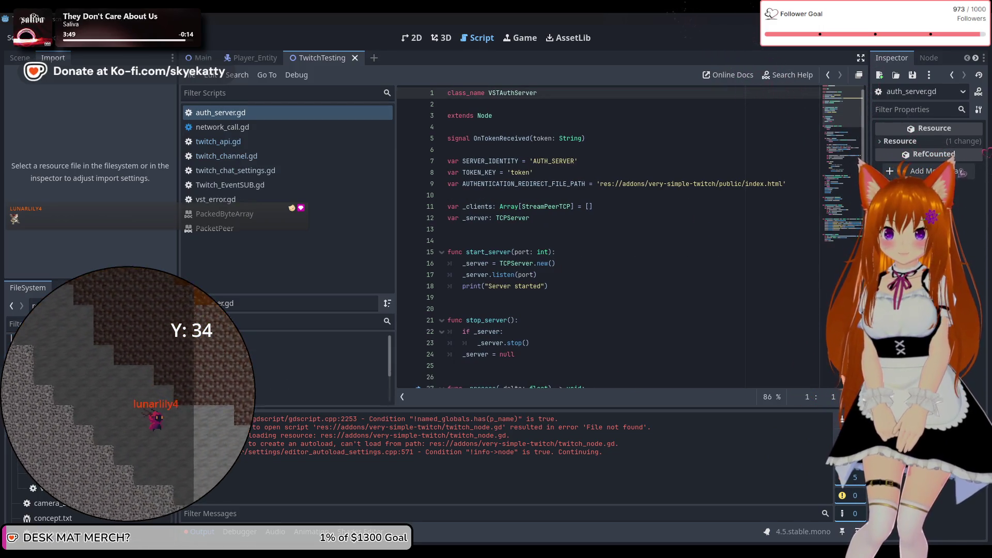
left_click(222, 128)
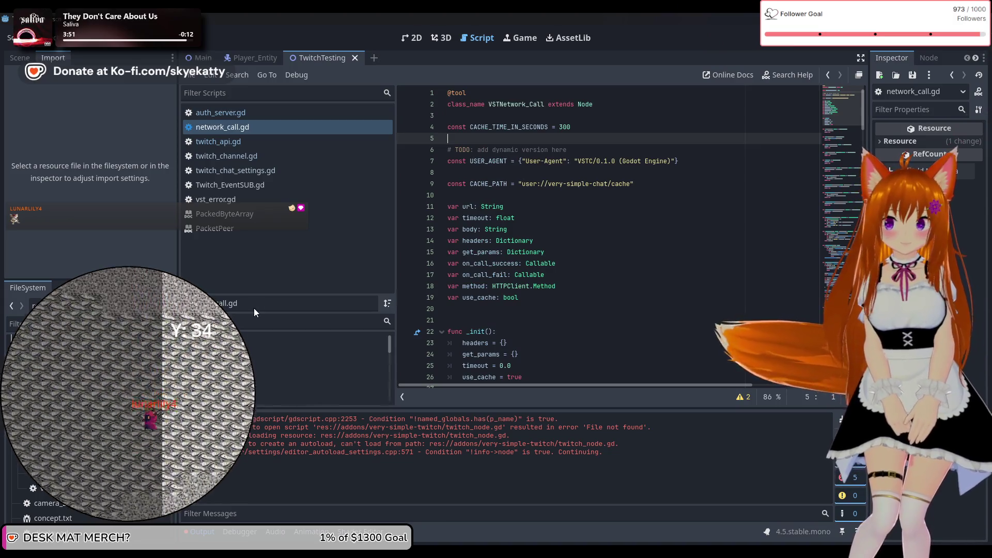
left_click(250, 116)
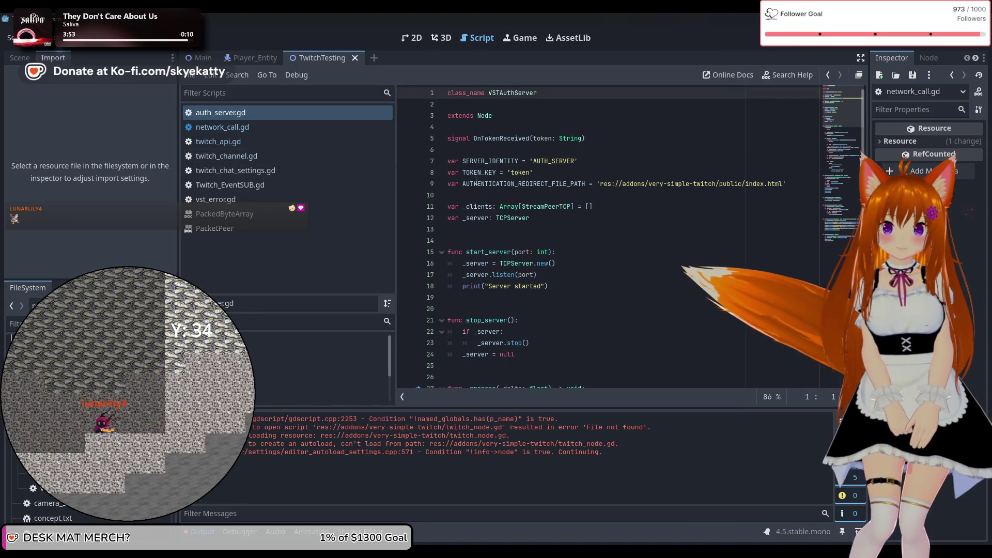
scroll(681, 228, "down", 1)
scroll(680, 228, "up", 1)
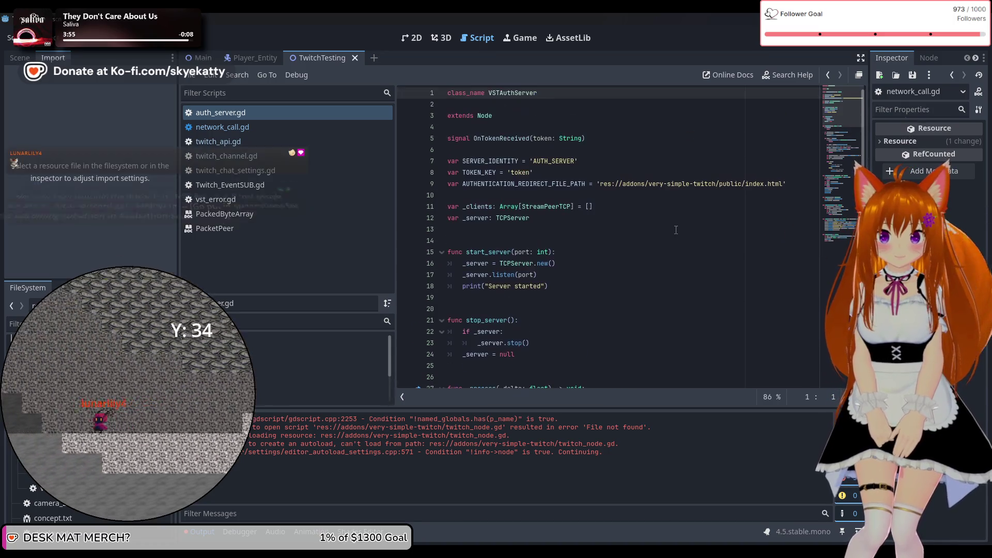
scroll(649, 239, "down", 3)
scroll(649, 239, "down", 5)
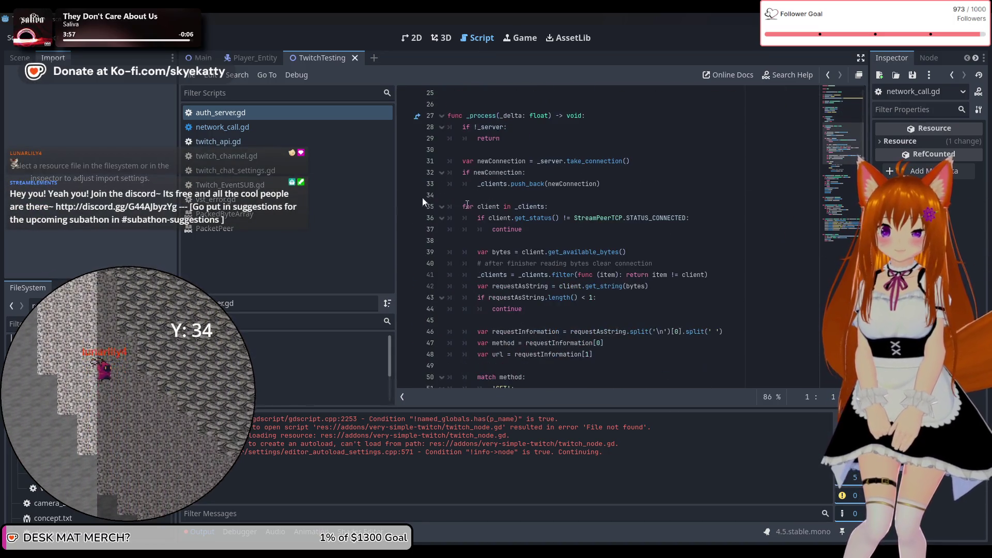
Read through network_call.gd's field declarations, including the timeout float.
left_click(312, 125)
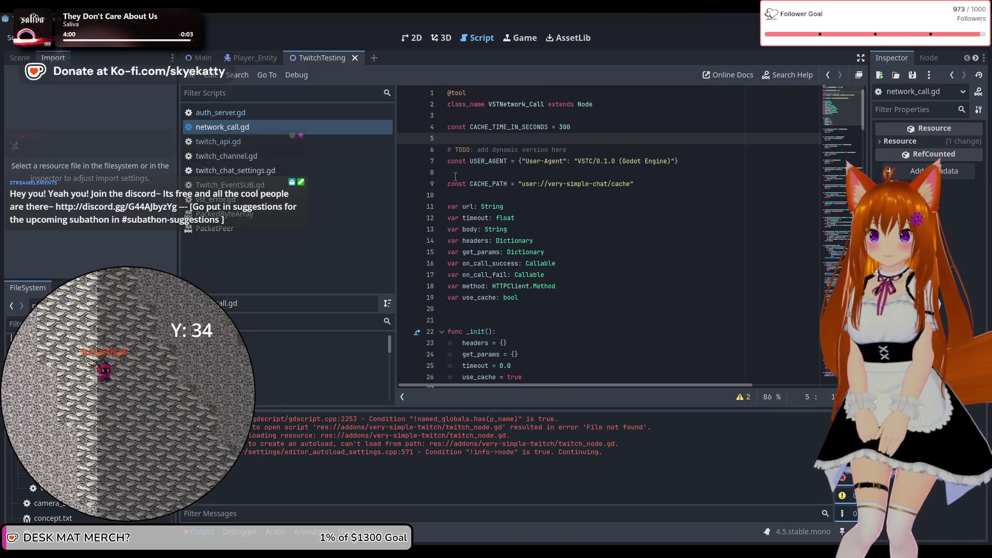
left_click(470, 173)
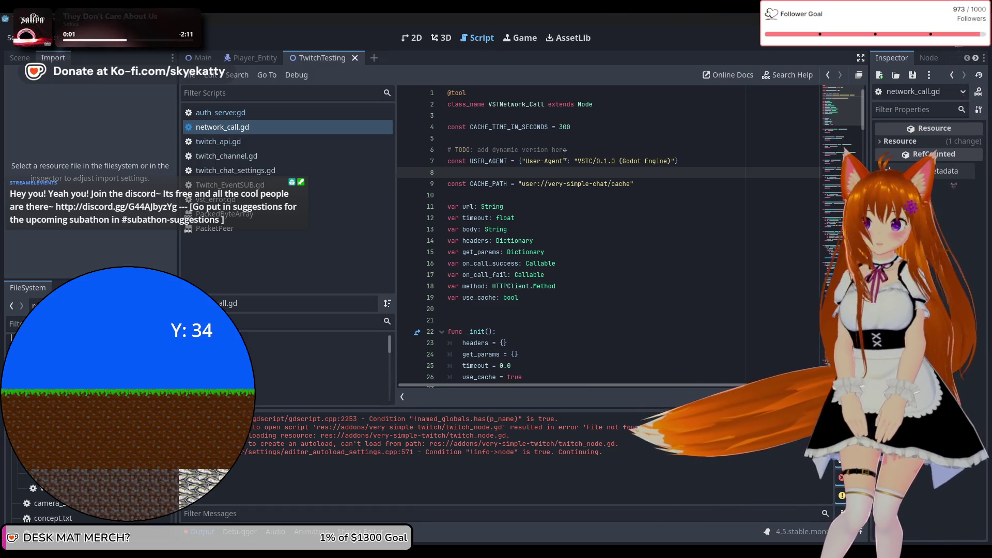
scroll(584, 132, "down", 2)
scroll(584, 133, "up", 2)
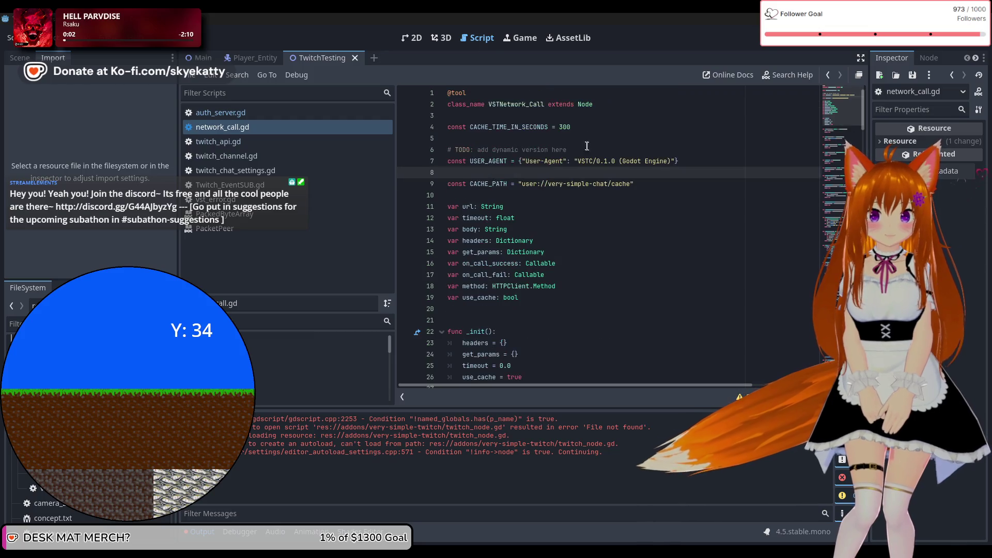
key("Down")
key("Down")
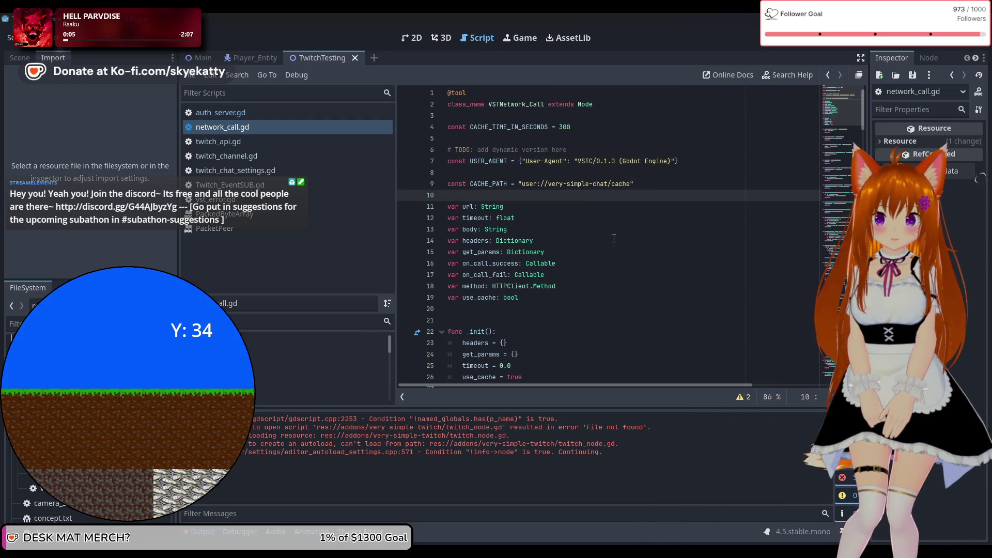
left_click(609, 218)
scroll(606, 250, "down", 1)
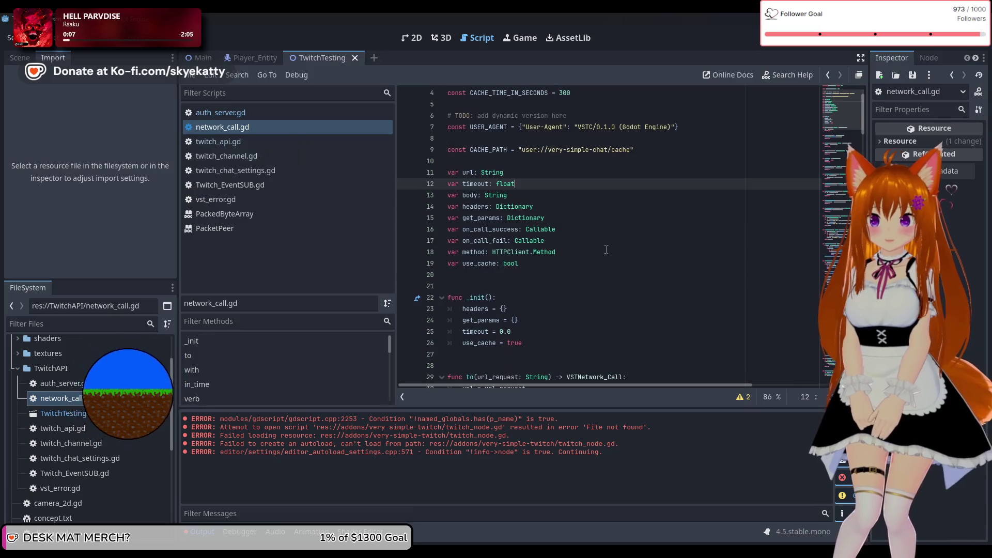
scroll(605, 244, "down", 1)
scroll(601, 238, "down", 1)
scroll(599, 238, "down", 3)
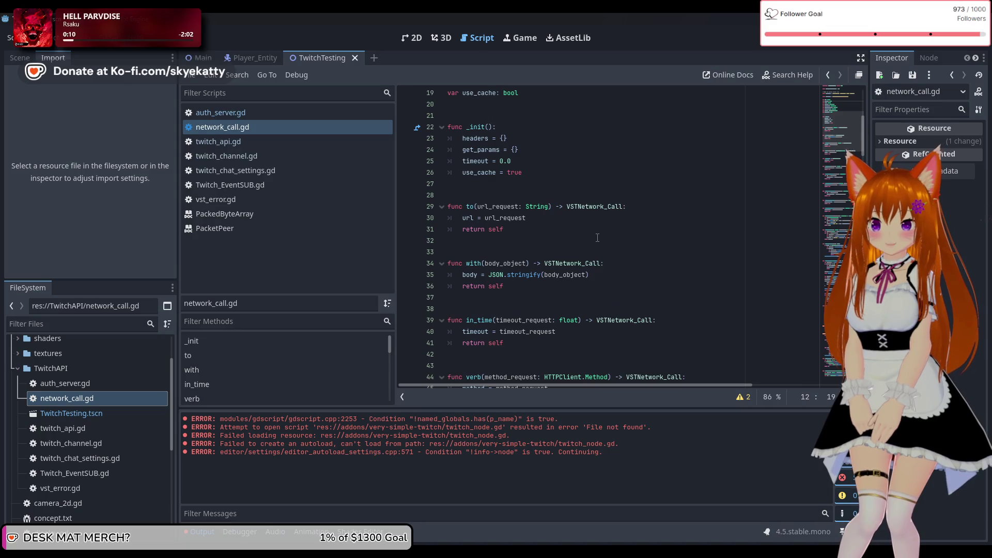
scroll(597, 238, "up", 3)
scroll(597, 238, "down", 3)
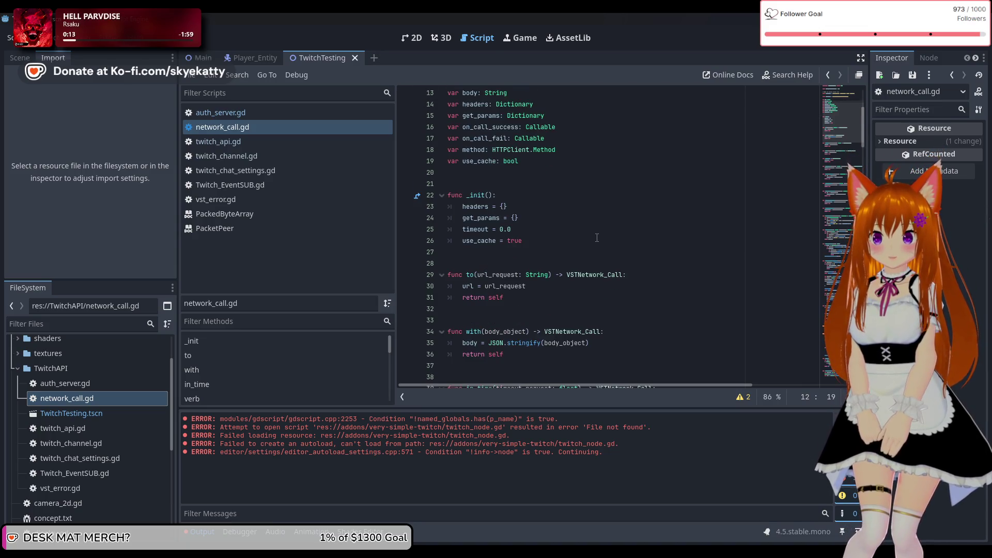
scroll(596, 238, "down", 1)
scroll(596, 238, "up", 3)
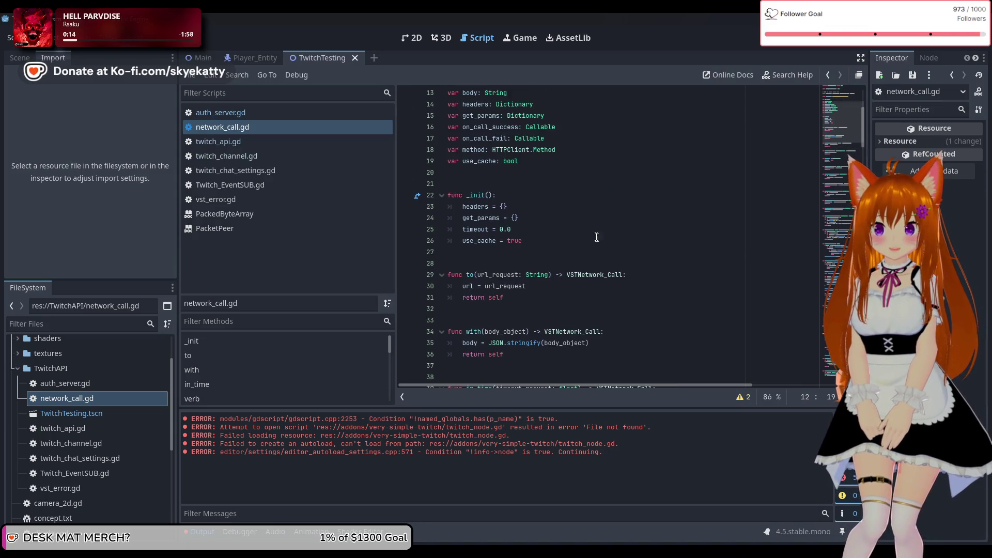
scroll(595, 236, "up", 4)
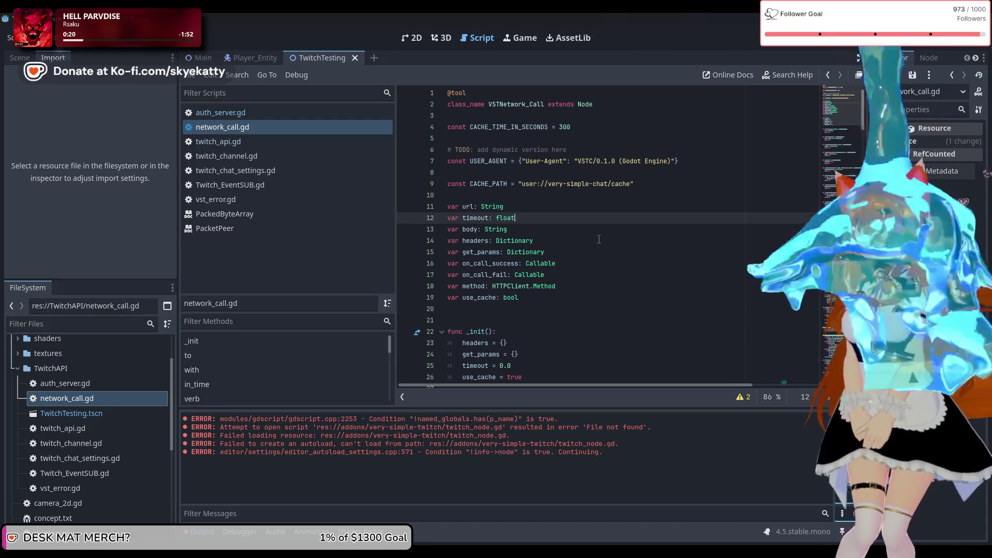
Scroll past get_params into the caching functions, then drag the minimap back to line 1.
left_click(603, 256)
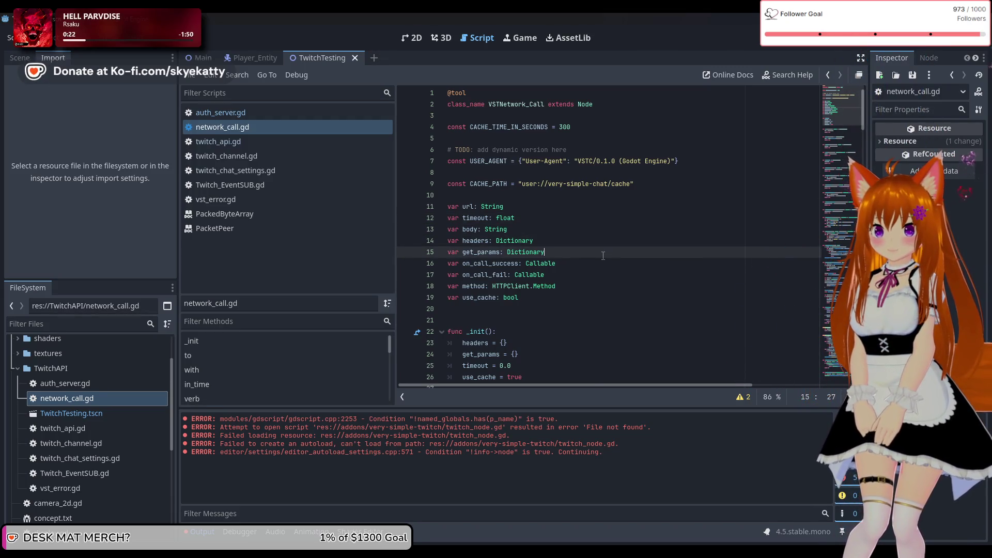
scroll(603, 256, "down", 7)
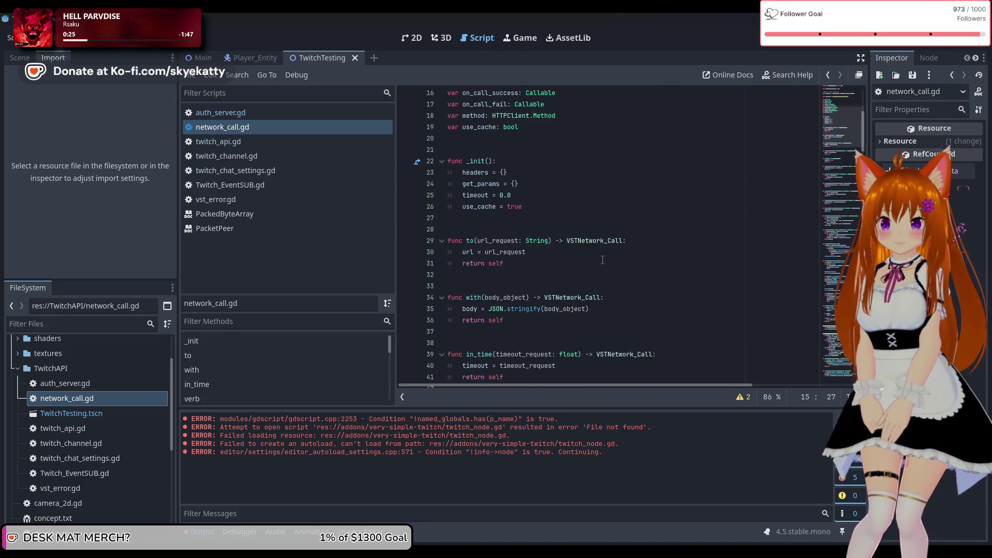
scroll(602, 261, "down", 3)
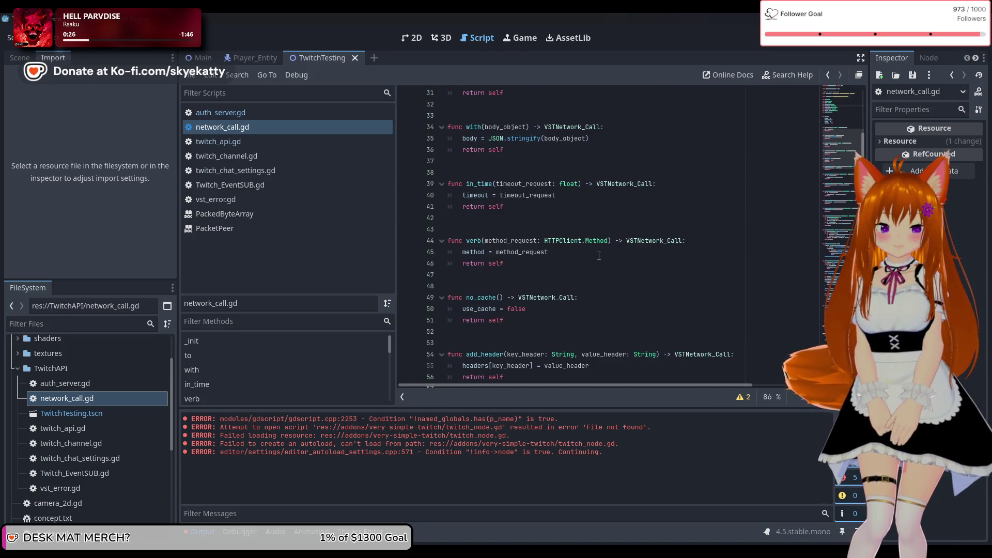
scroll(598, 253, "up", 4)
scroll(598, 251, "down", 7)
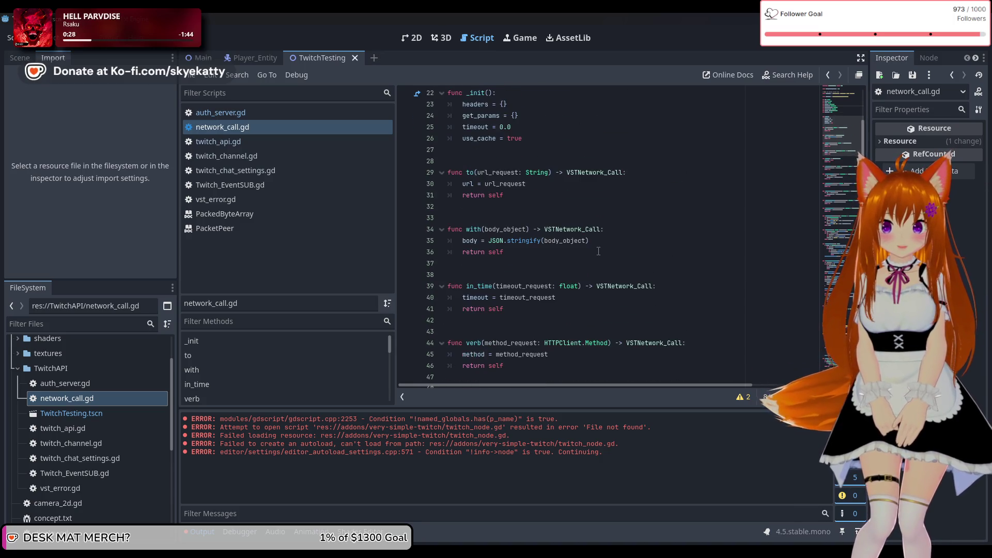
scroll(581, 249, "down", 7)
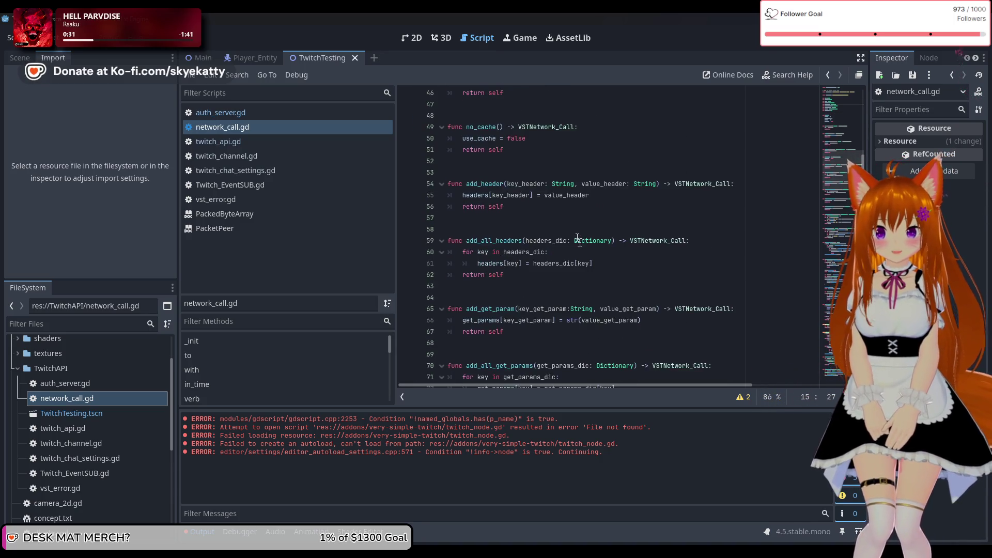
scroll(567, 240, "down", 20)
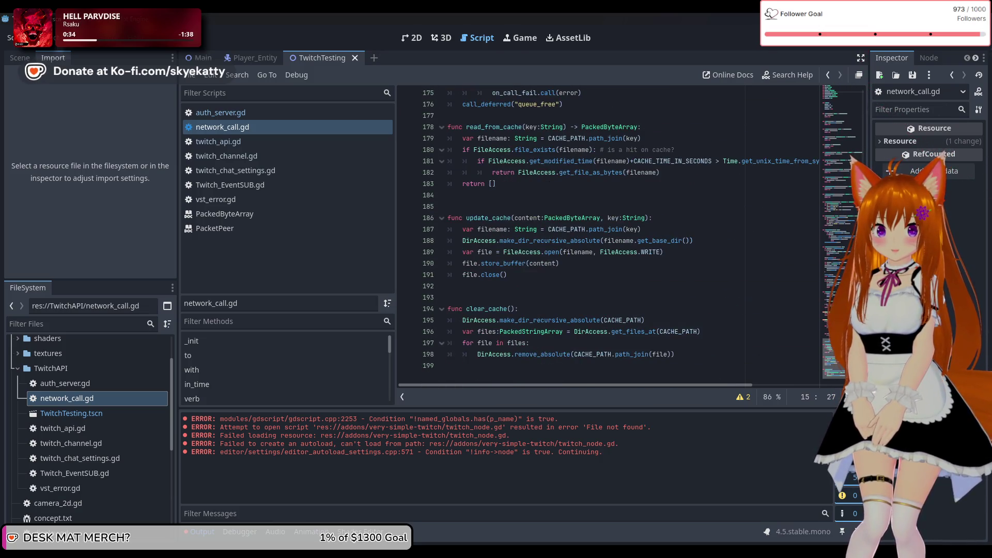
scroll(609, 232, "up", 5)
scroll(609, 233, "down", 5)
mouse_move(833, 357)
left_mouse_down()
mouse_move(831, 181)
mouse_move(845, 65)
left_mouse_up()
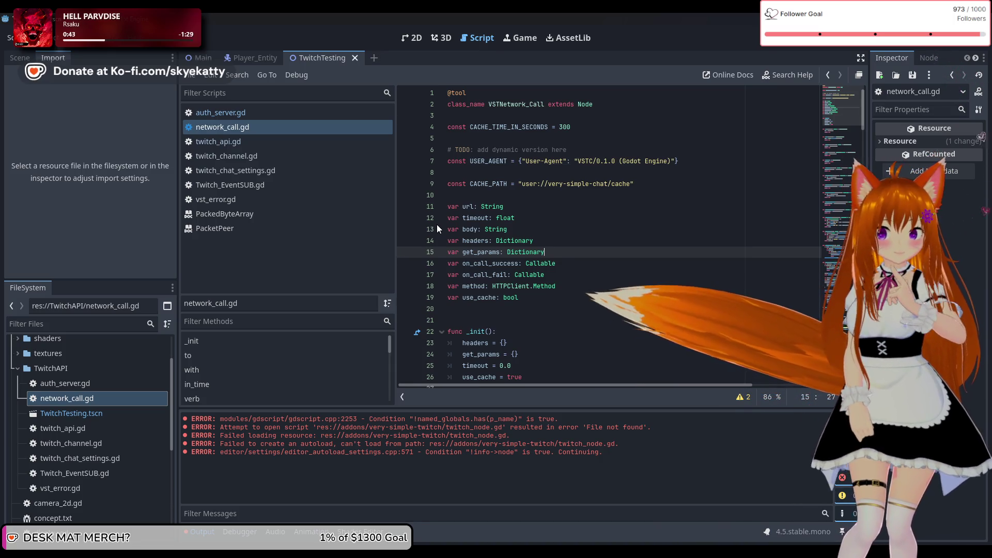
left_click(78, 19)
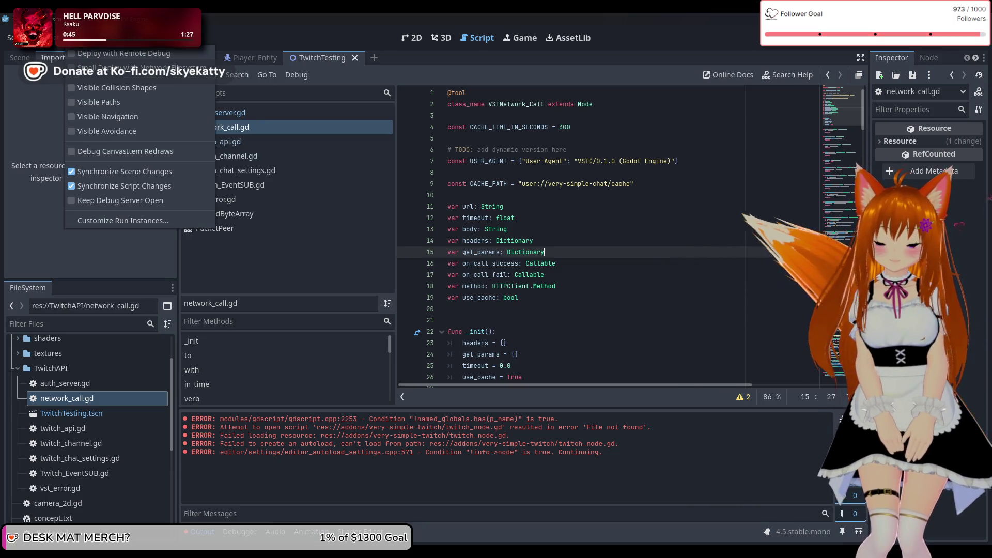
key("Escape")
left_click(44, 37)
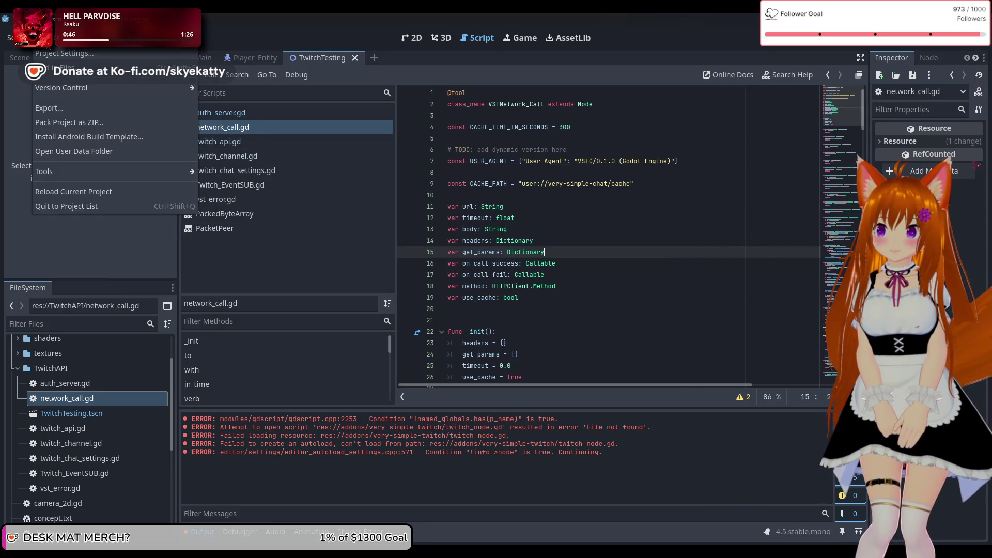
left_click(57, 50)
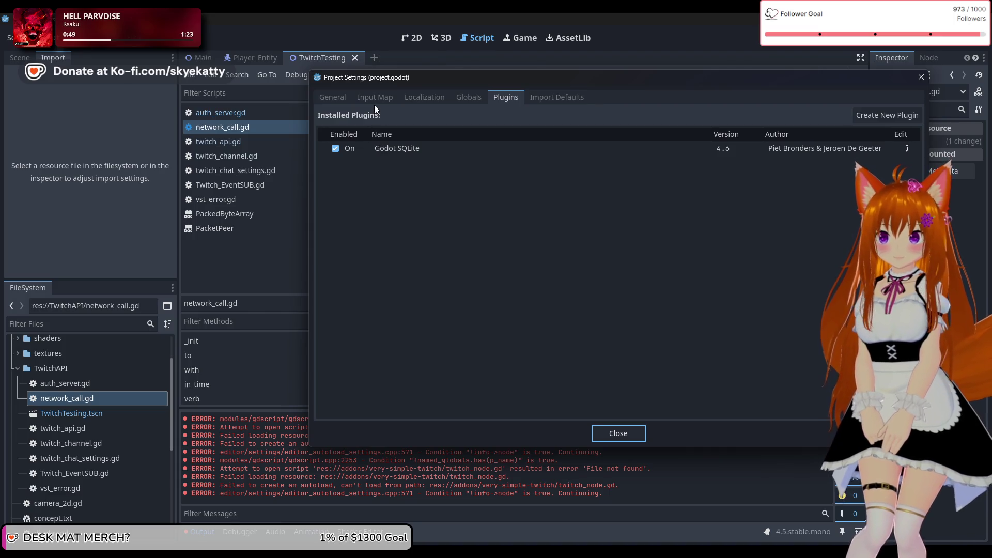
left_click(468, 97)
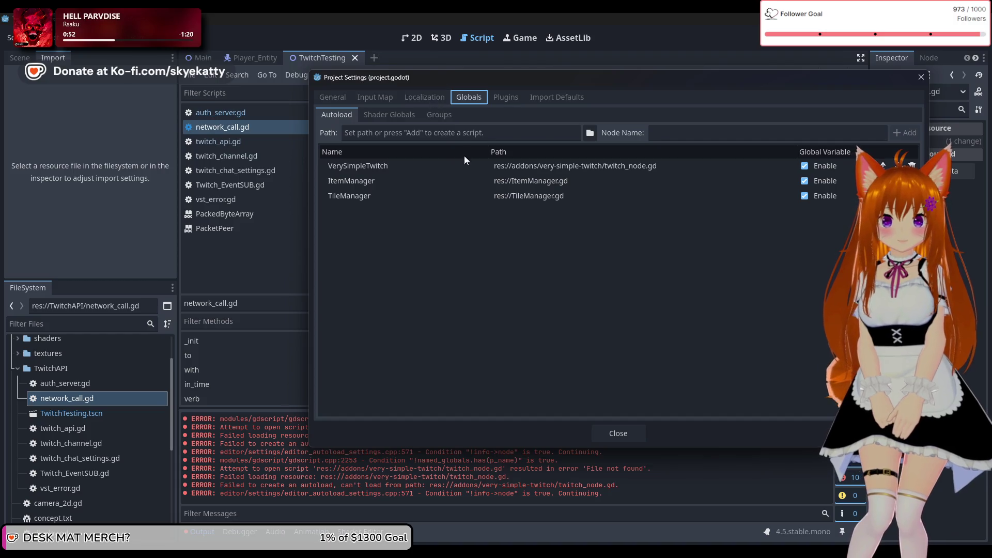
left_click(414, 170)
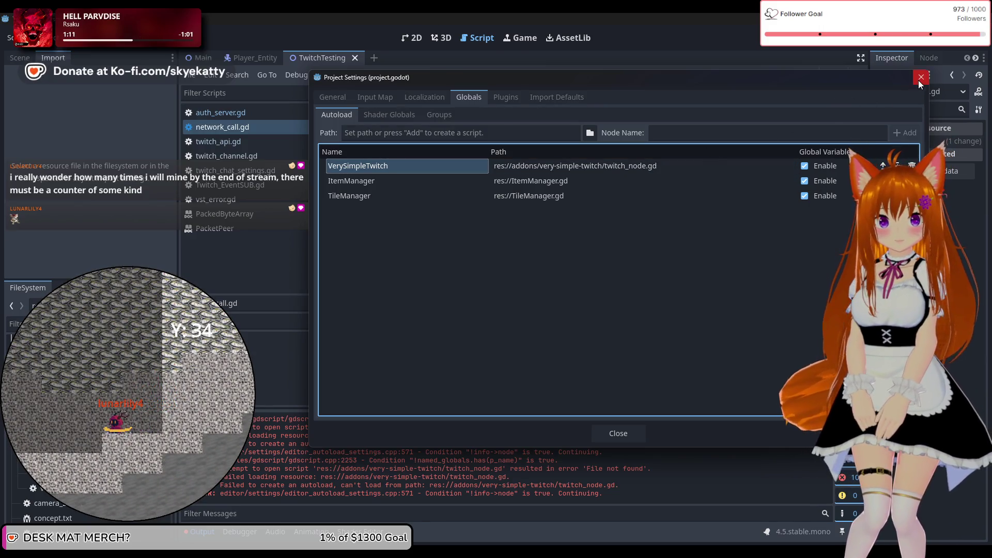
left_click(920, 78)
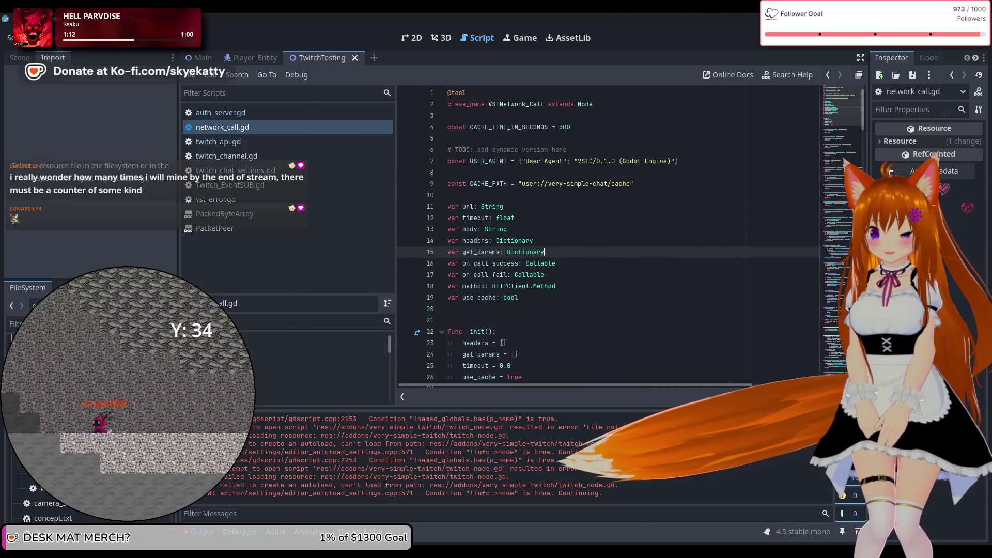
mouse_move(231, 526)
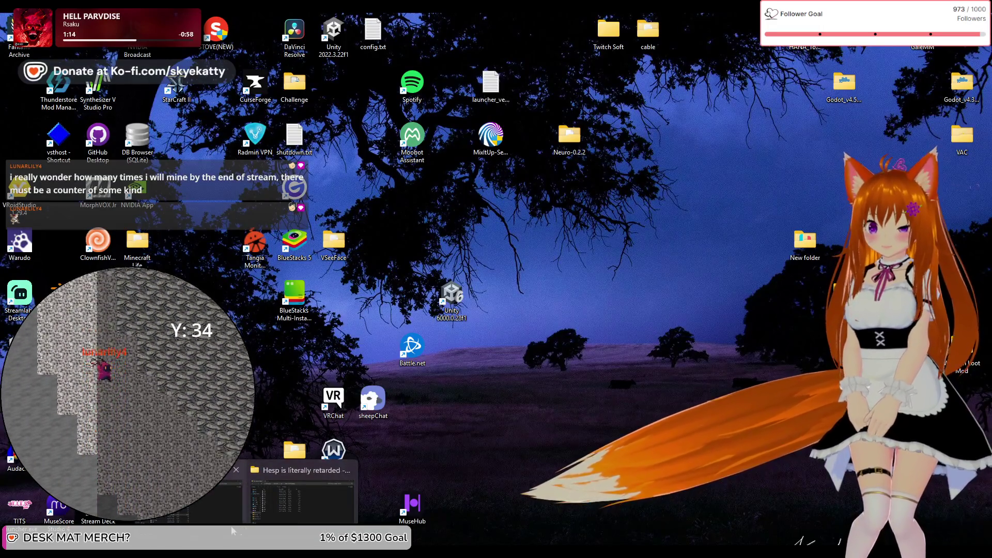
Restore the Godot editor, then switch to the Notepad++ window showing twitch_node.gd.
left_click(217, 499)
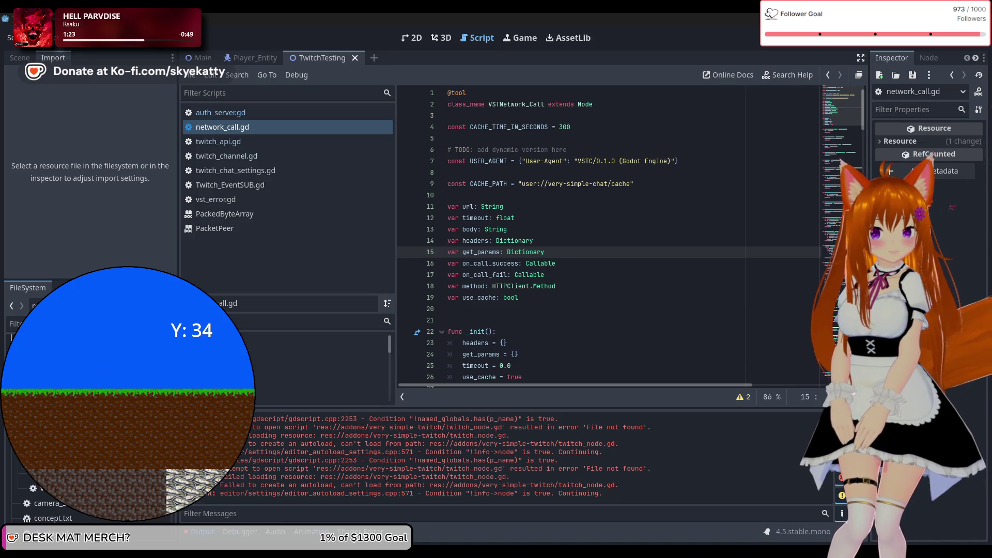
key("alt+Tab")
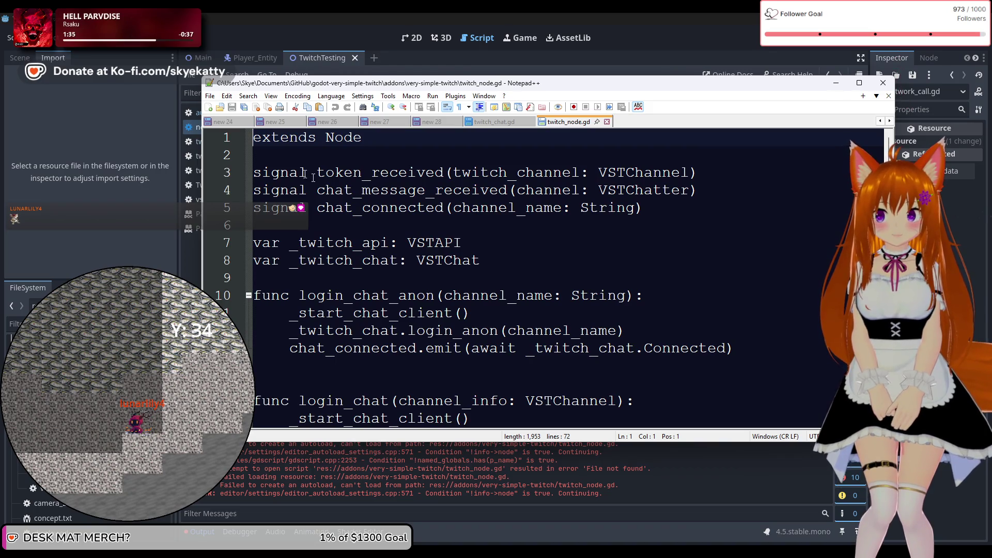
Highlight the token_received signal, the _twitch_api type and the login_chat_anon function in twitch_node.gd.
left_click(409, 174)
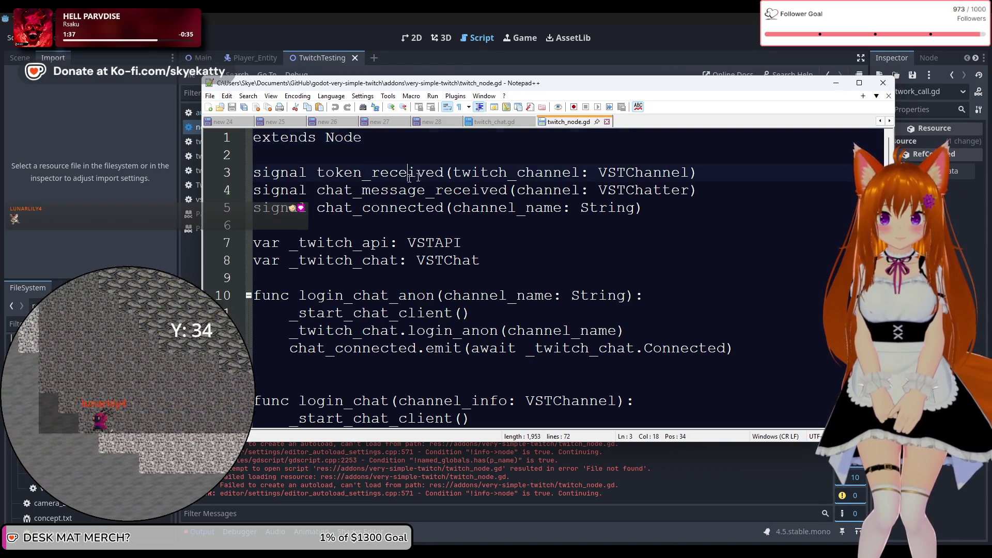
left_click_drag(409, 177, 581, 173)
left_click_drag(371, 242, 454, 243)
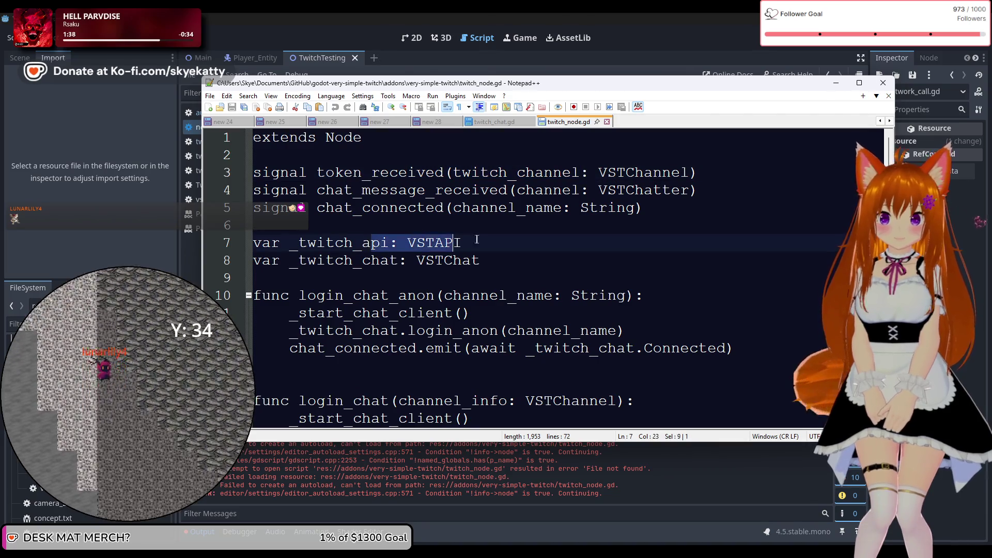
left_click_drag(344, 260, 371, 260)
scroll(430, 270, "down", 1)
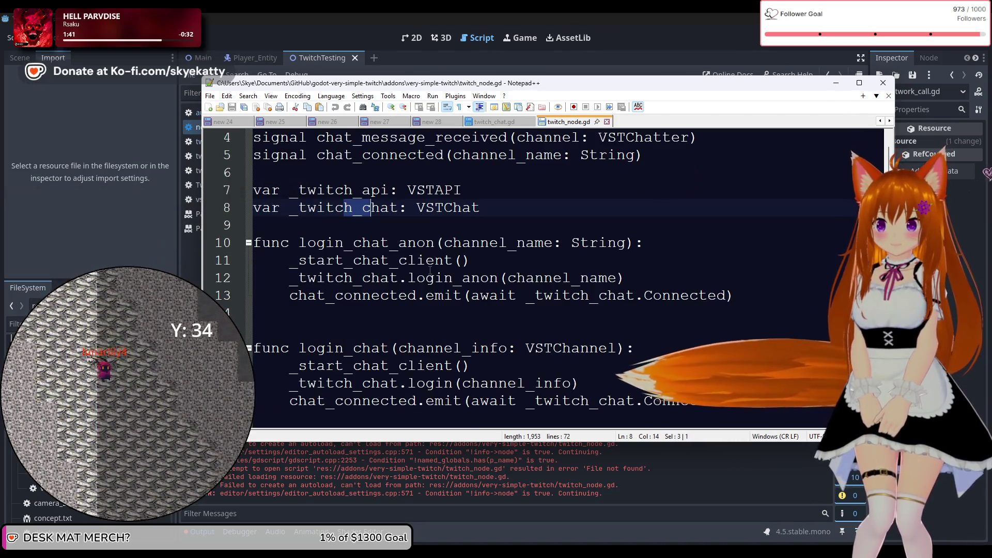
left_click_drag(299, 243, 507, 242)
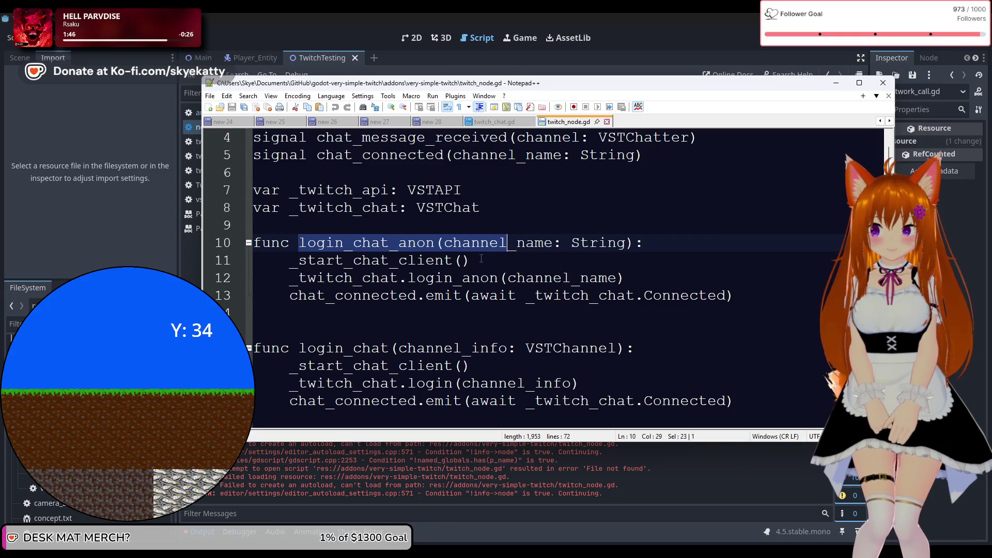
Scroll through the remaining login code, then minimise Notepad++ back to Godot.
scroll(426, 260, "down", 3)
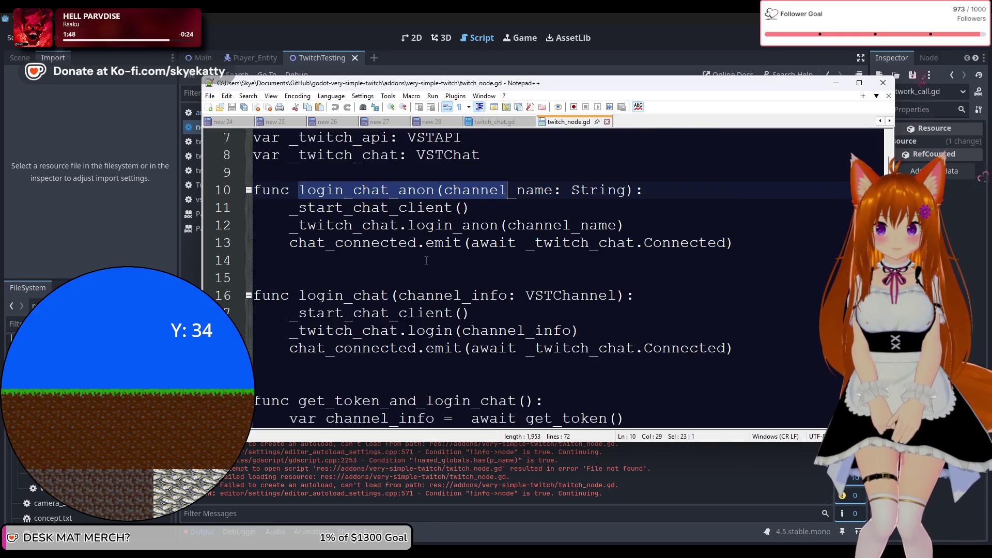
scroll(426, 260, "down", 1)
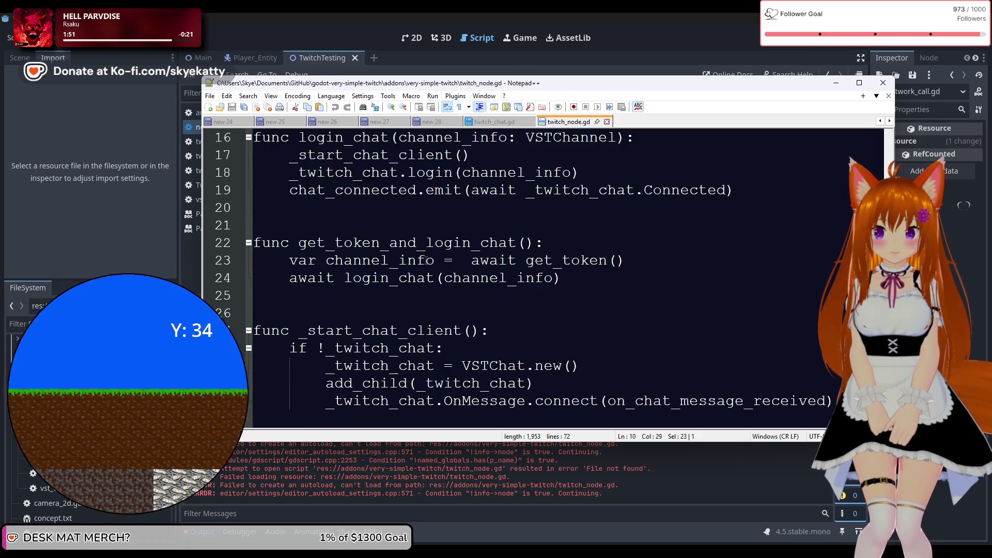
scroll(426, 260, "down", 2)
scroll(426, 260, "down", 10)
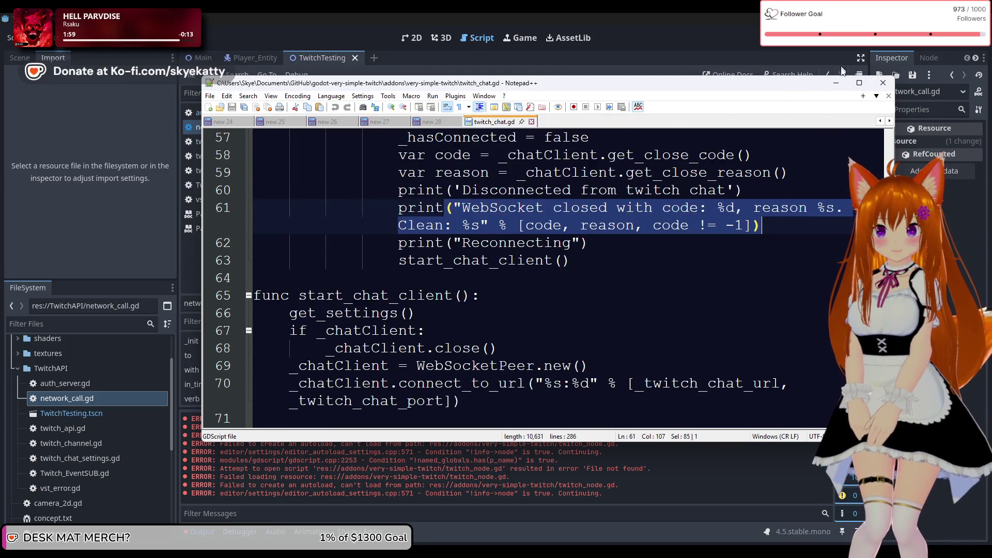
left_click(835, 83)
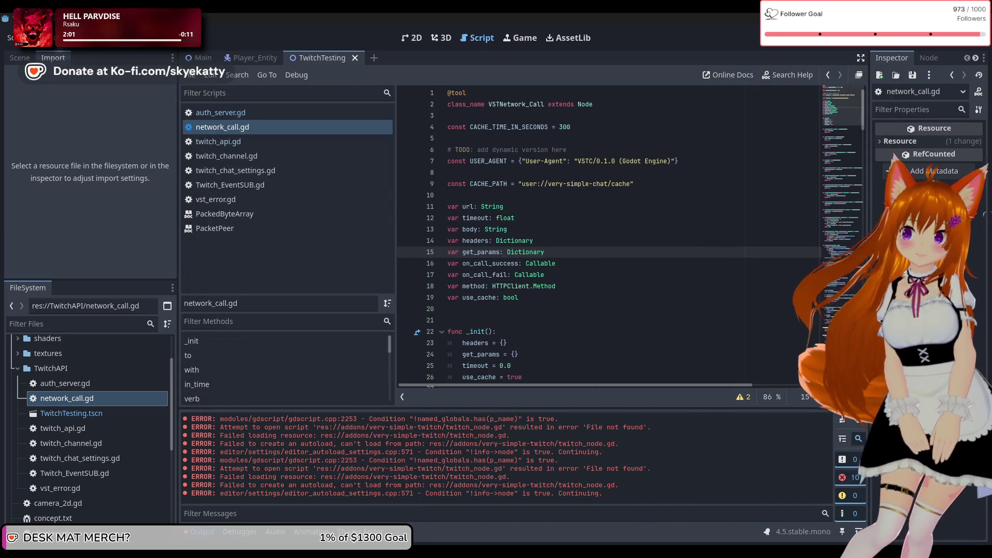
In Project Settings' Autoload list, disable and delete VerySimpleTwitch, leaving ItemManager and TileManager.
left_click(33, 38)
left_click(33, 38)
left_click(36, 37)
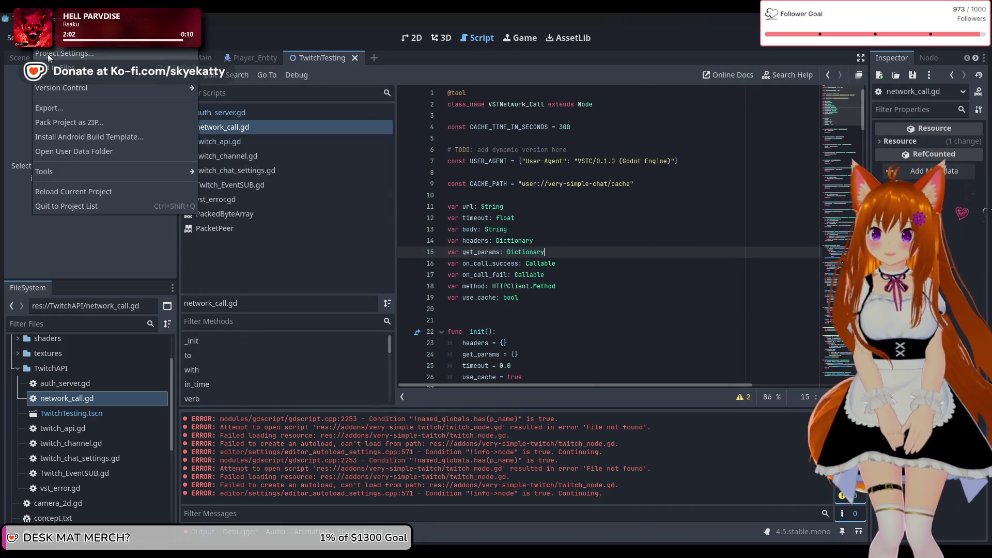
left_click(49, 78)
left_click(804, 166)
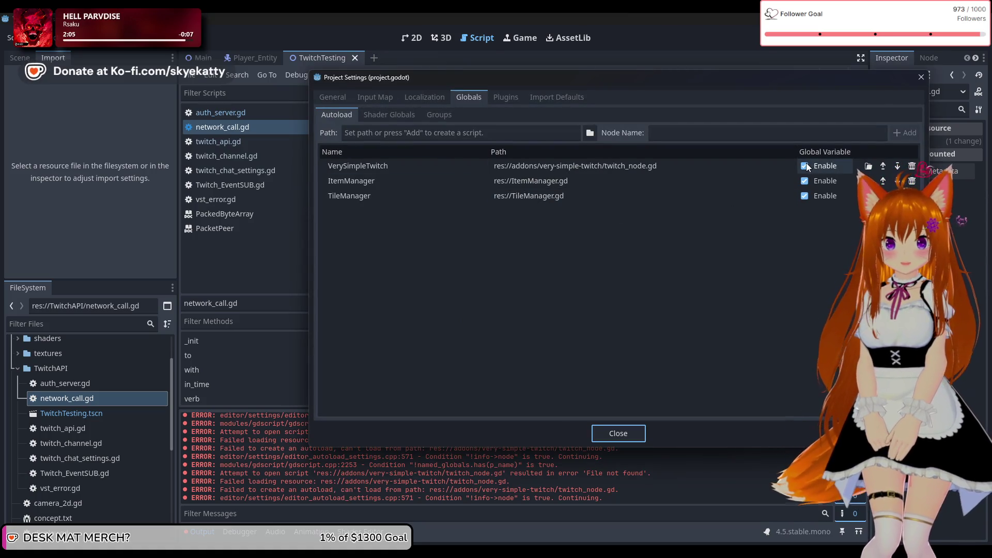
left_click(911, 167)
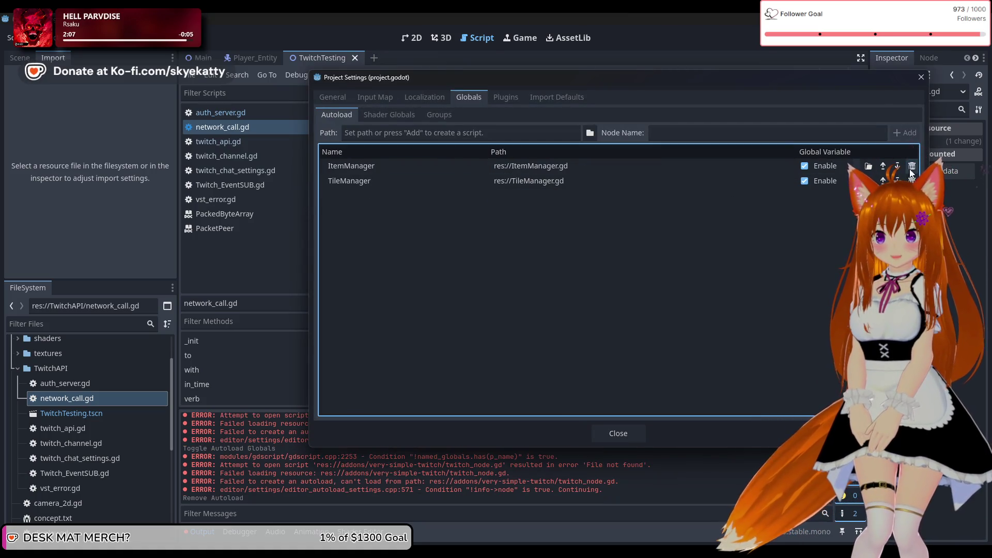
left_click(618, 432)
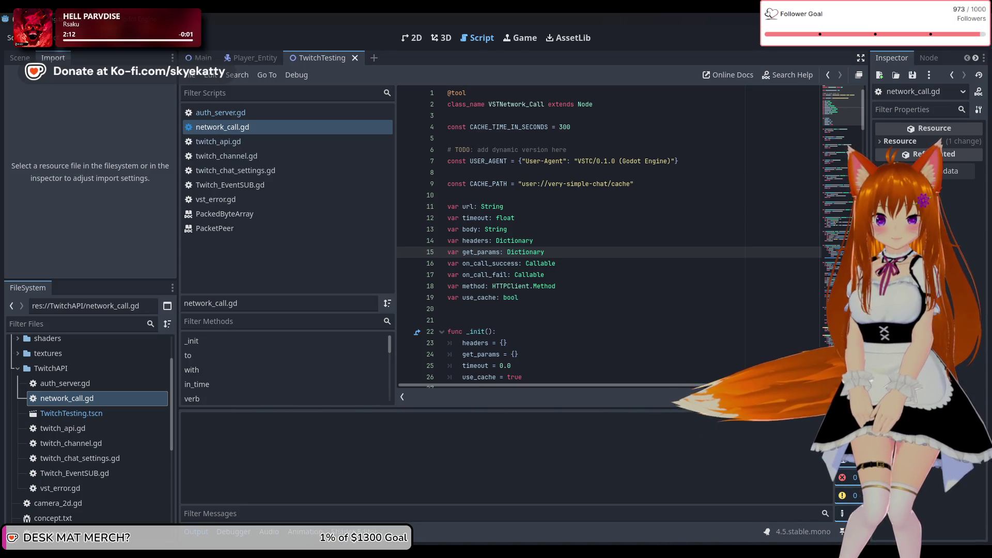
Show network_call.gd's warnings and jump to the line 157 shadowed-variable warning.
left_click(742, 396)
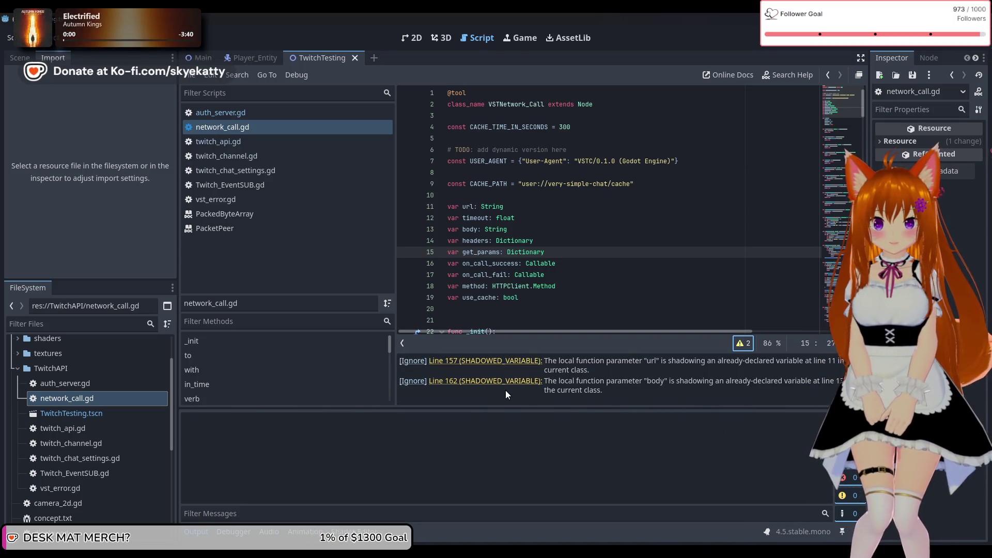
left_click(532, 362)
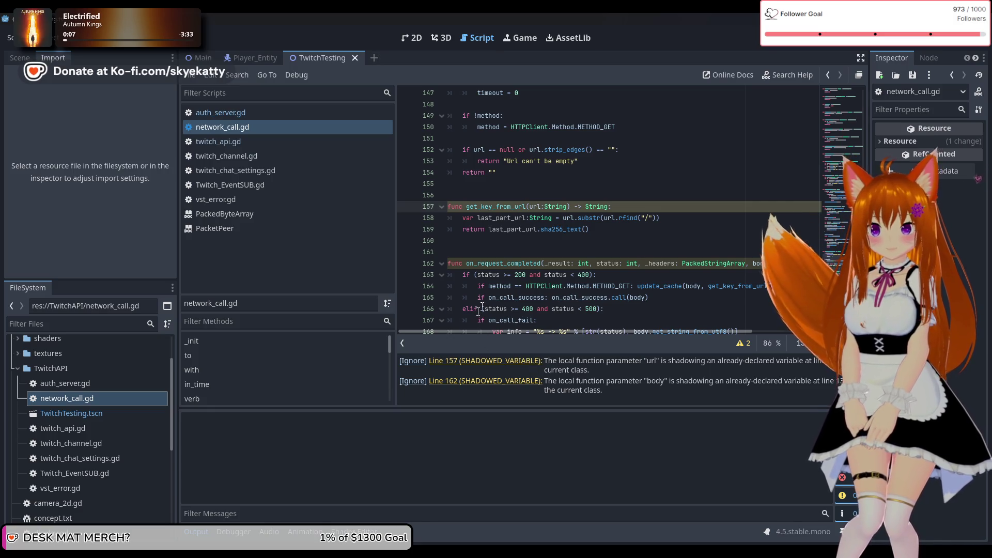
left_click(660, 229)
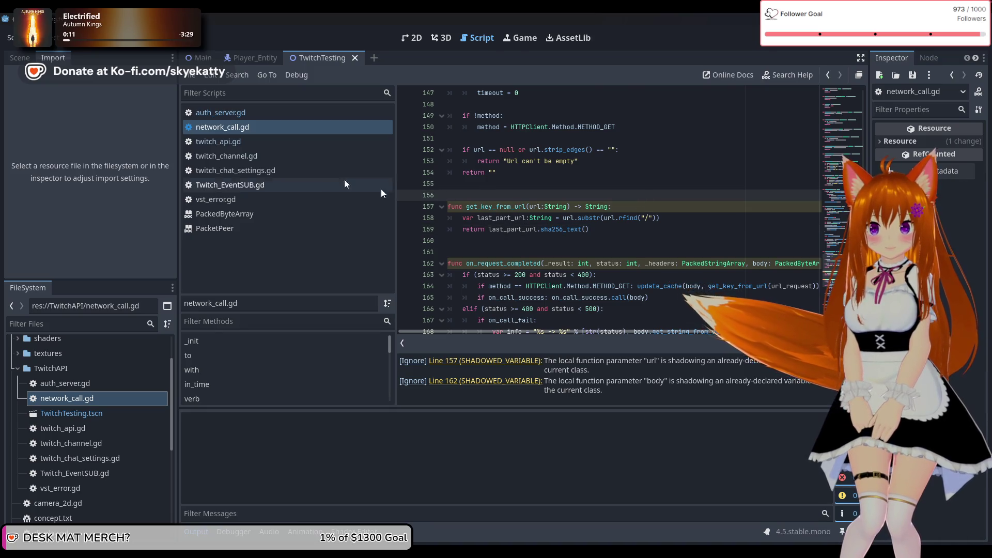
Peek at vst_error.gd, then return to get_key_from_url on line 157 of network_call.gd.
left_click(310, 170)
left_click(308, 199)
key("alt+Left")
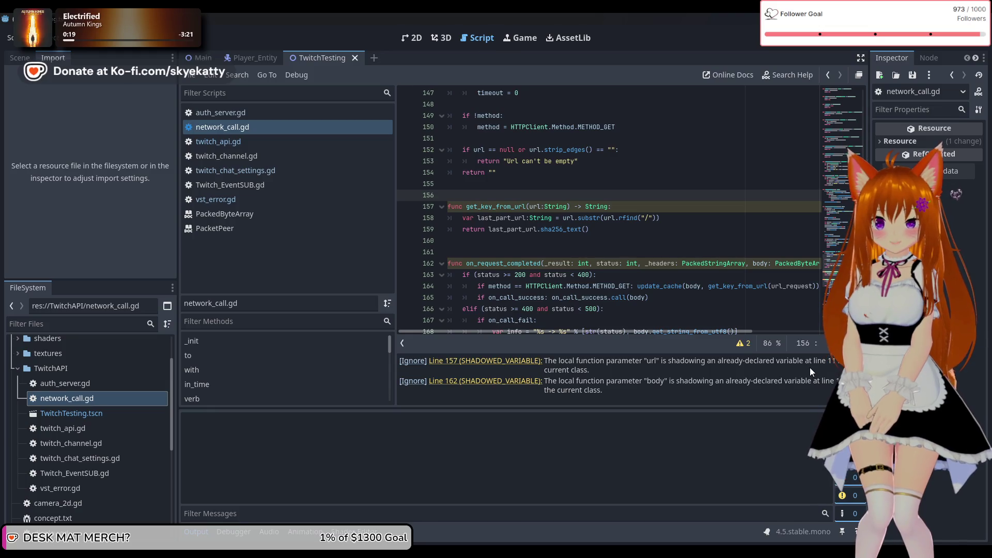
left_click(427, 208)
scroll(471, 185, "up", 2)
scroll(480, 196, "up", 1)
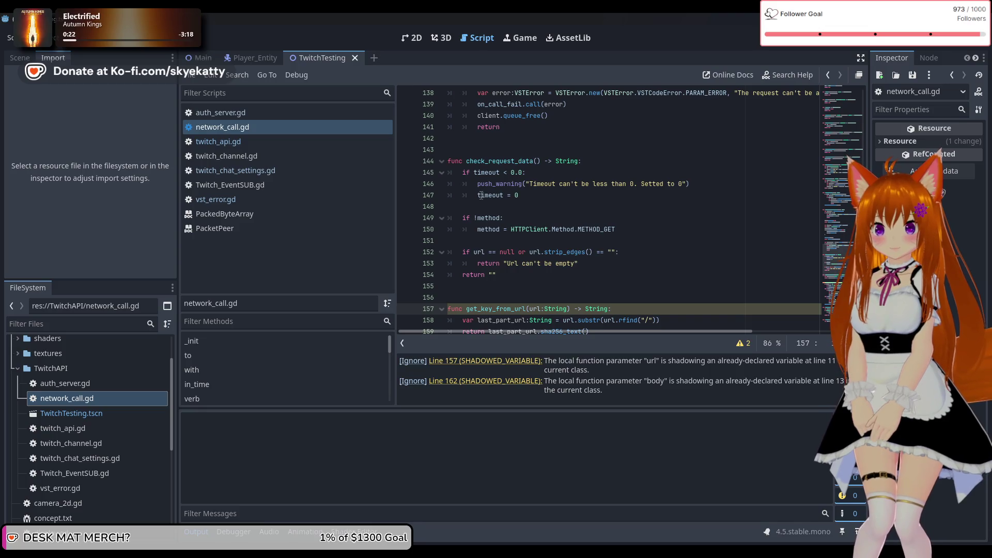
scroll(481, 195, "down", 2)
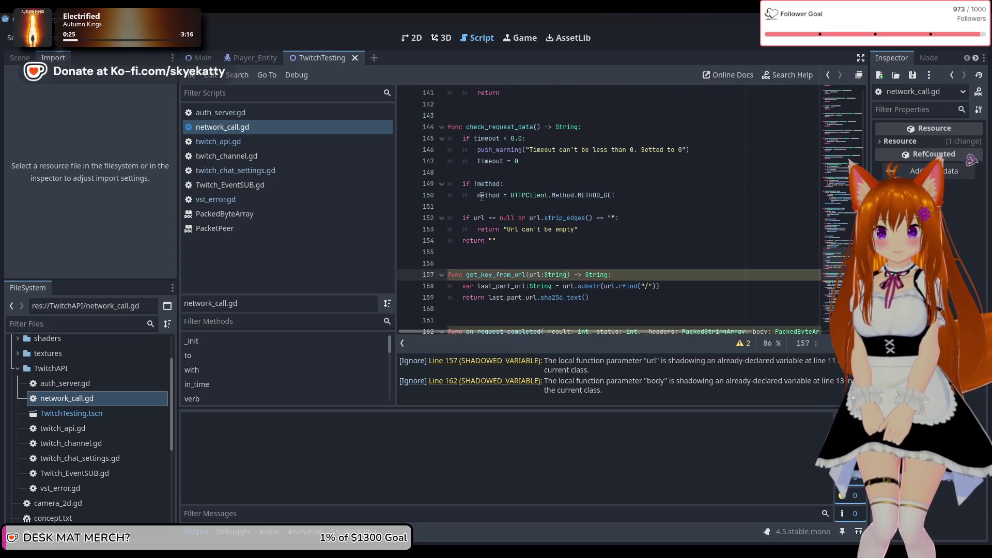
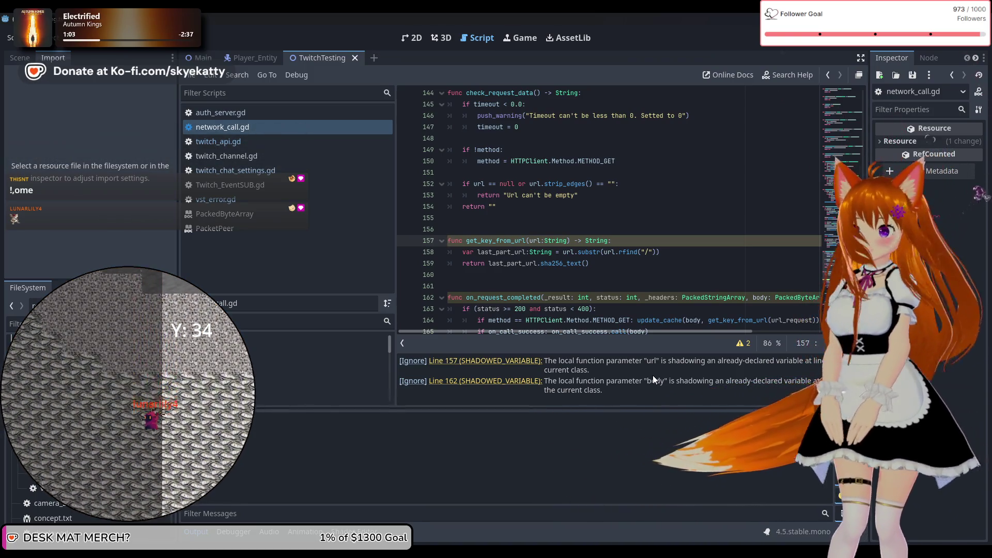
Switch the script editor from the open-scripts list to Twitch_EventSUB.gd.
left_click(573, 287)
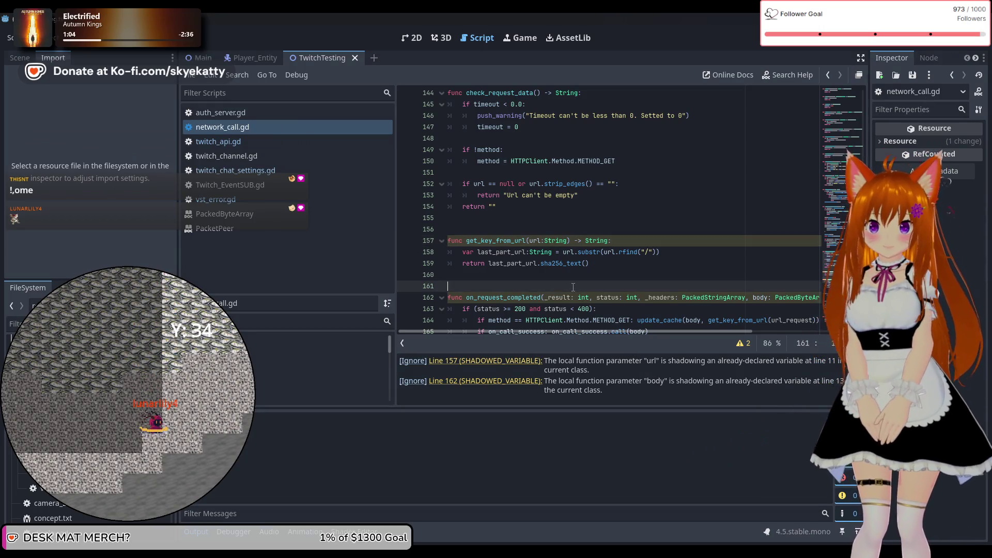
key("ctrl+shift+period")
key("ctrl+shift+period")
key("ctrl+shift+period")
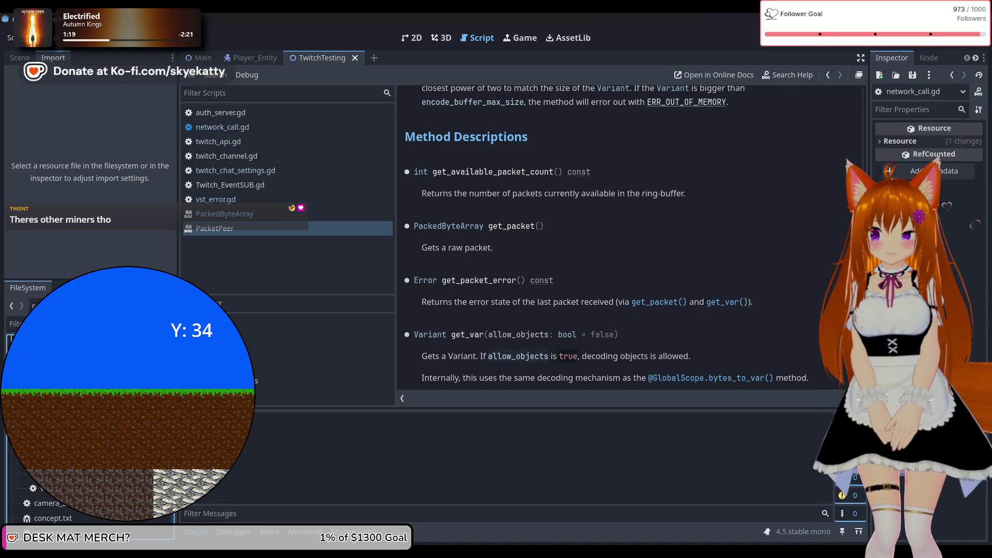
left_click(229, 185)
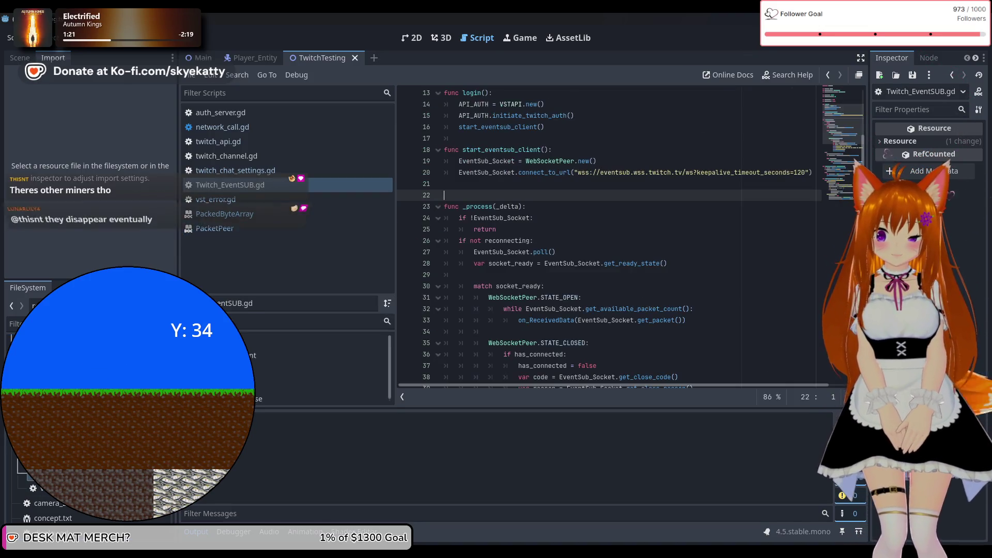
Start an extends clause after class_name TEventSub on line 1, then switch to Notepad++.
scroll(457, 271, "up", 4)
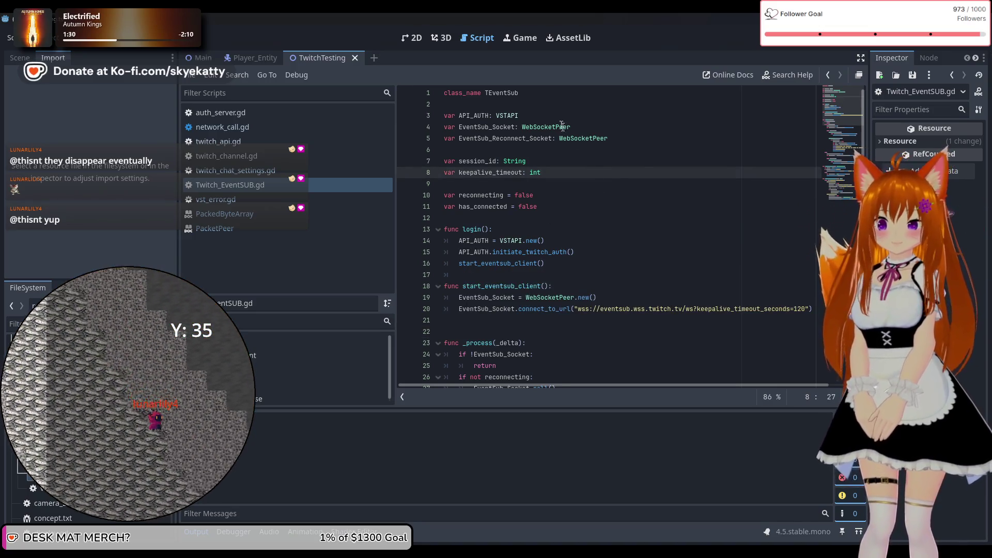
left_click(554, 103)
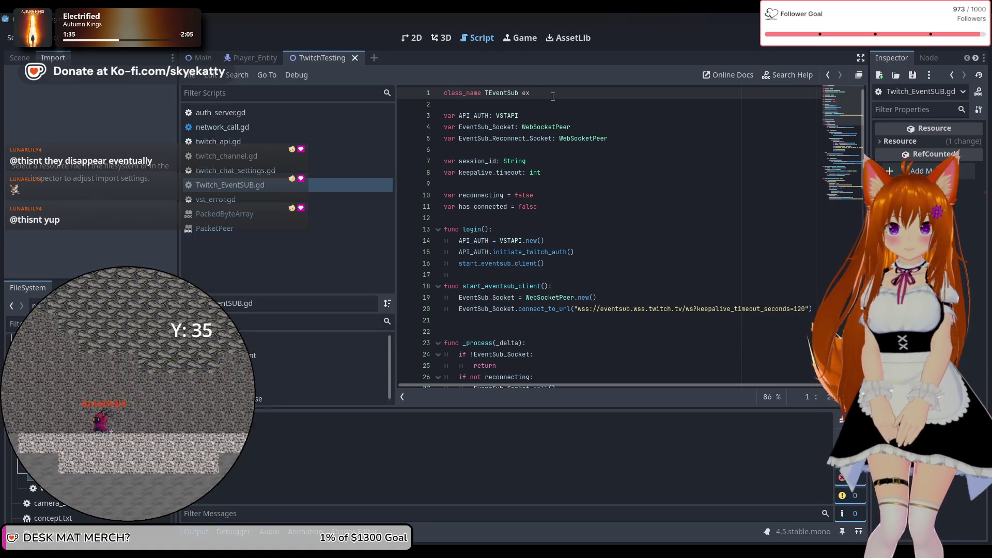
type("te")
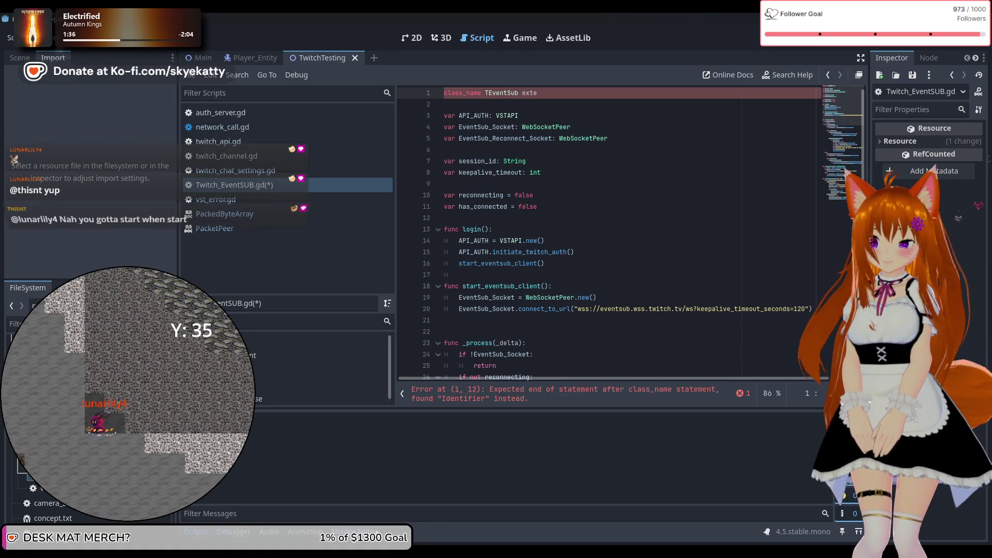
key("alt+Tab")
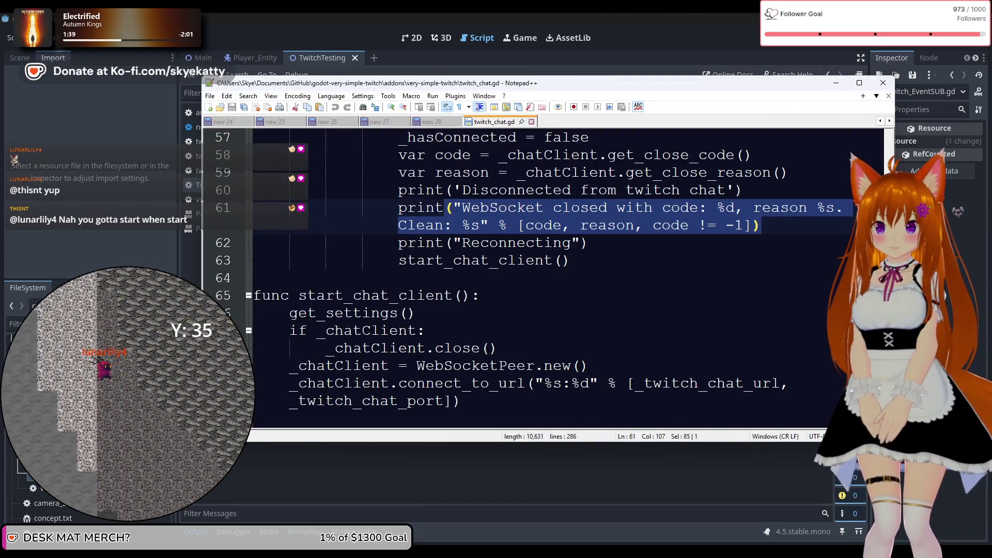
Review twitch_node.gd's extends Node line and signal declarations in Notepad++, then return to Godot.
key("alt+Tab")
key("alt+Tab")
scroll(516, 279, "up", 8)
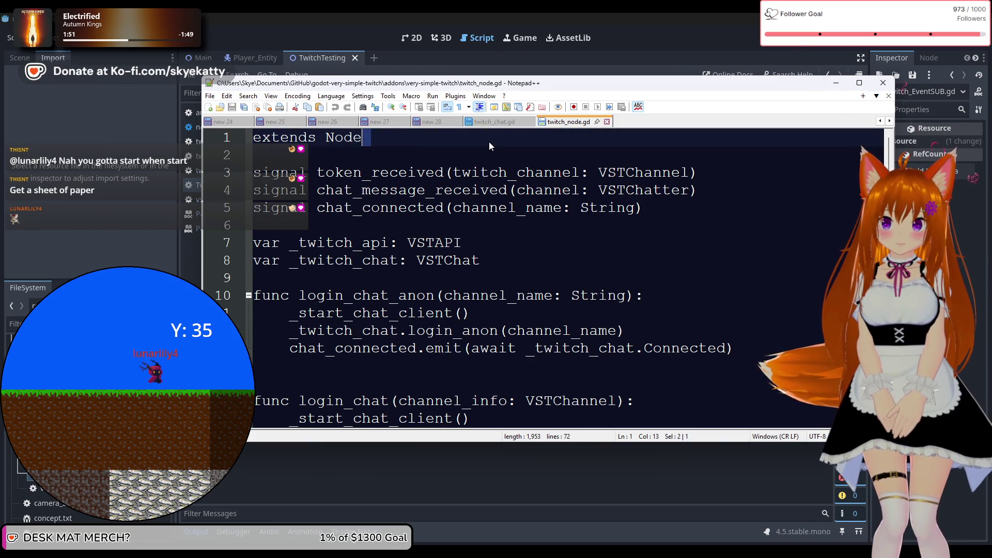
left_click_drag(261, 138, 434, 141)
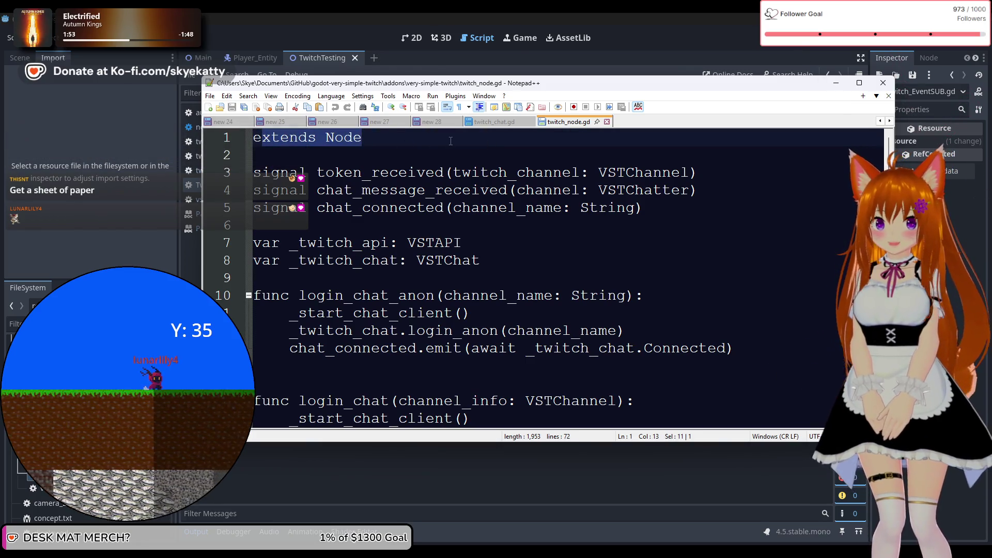
left_click(444, 172)
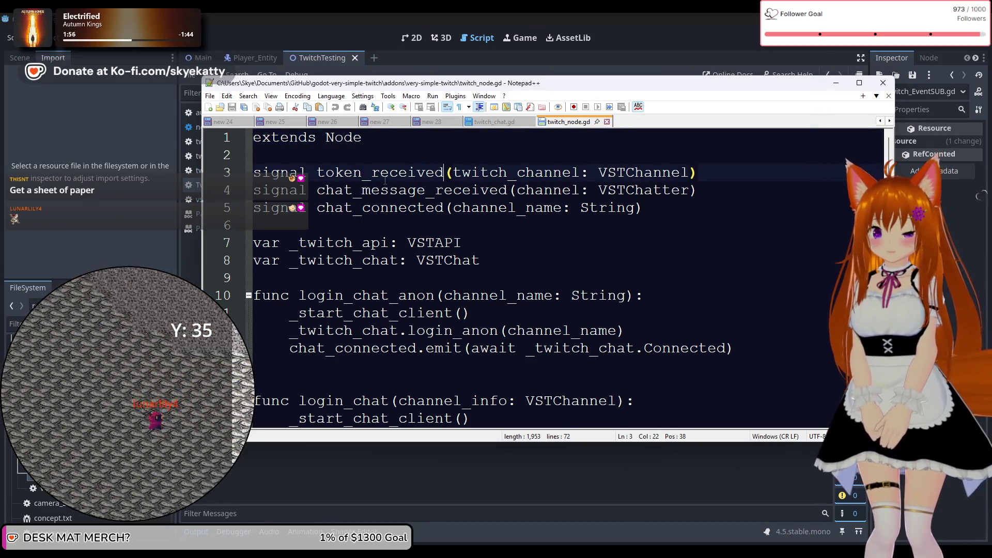
scroll(384, 180, "down", 2)
scroll(385, 180, "down", 3)
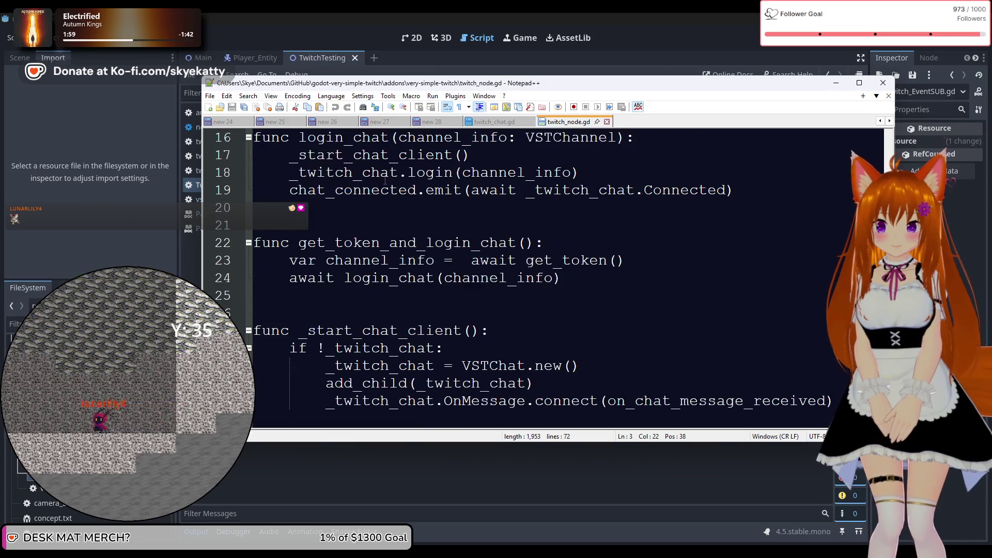
scroll(384, 179, "down", 1)
scroll(385, 179, "up", 6)
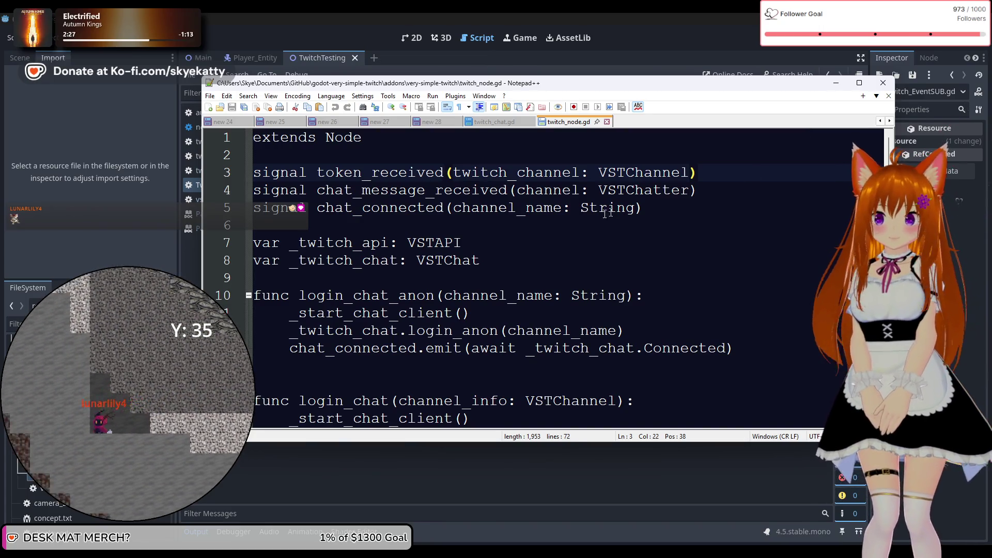
left_click(527, 209)
left_click(663, 207)
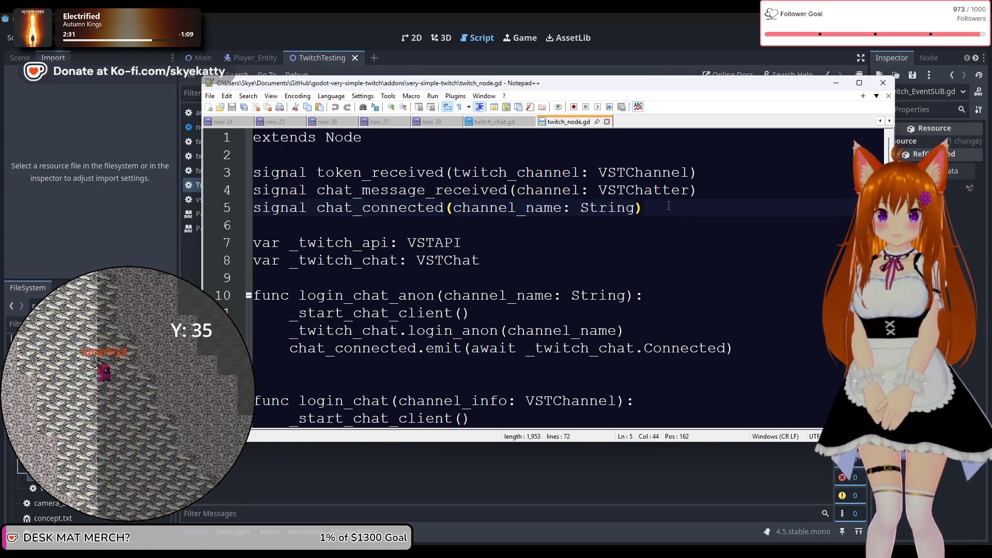
left_click(929, 146)
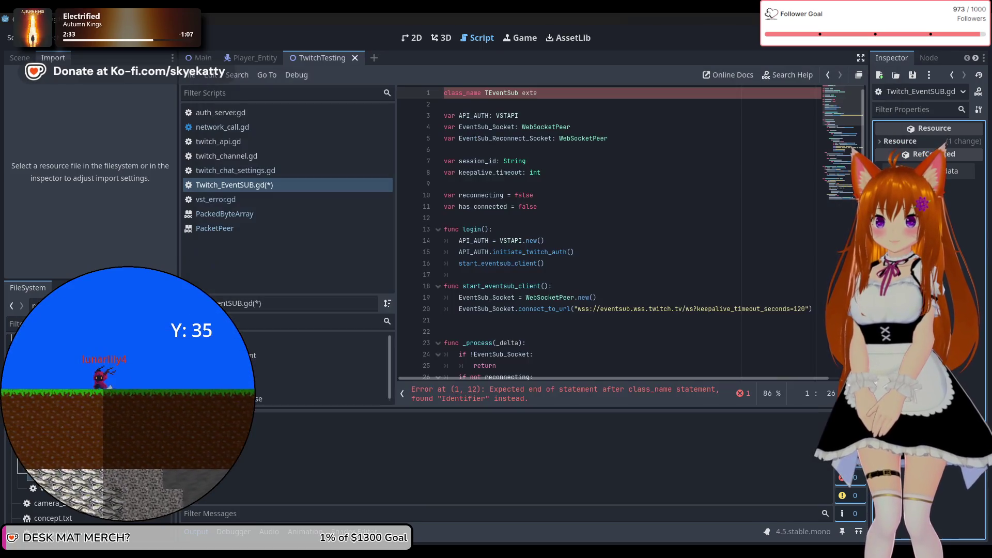
Complete line 1 as 'class_name TEventSub extends Node' and save Twitch_EventSUB.gd.
left_click(559, 96)
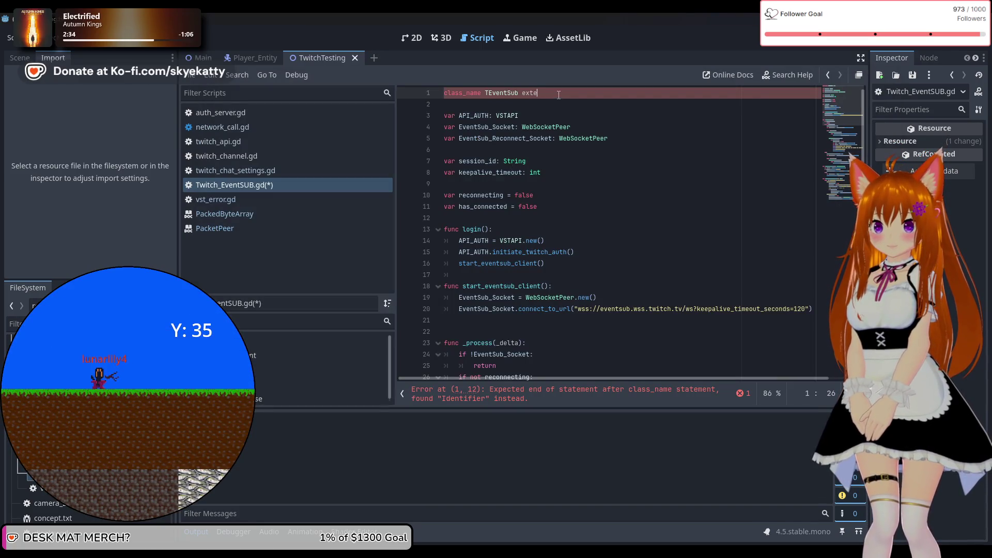
key("BackSpace")
key("BackSpace")
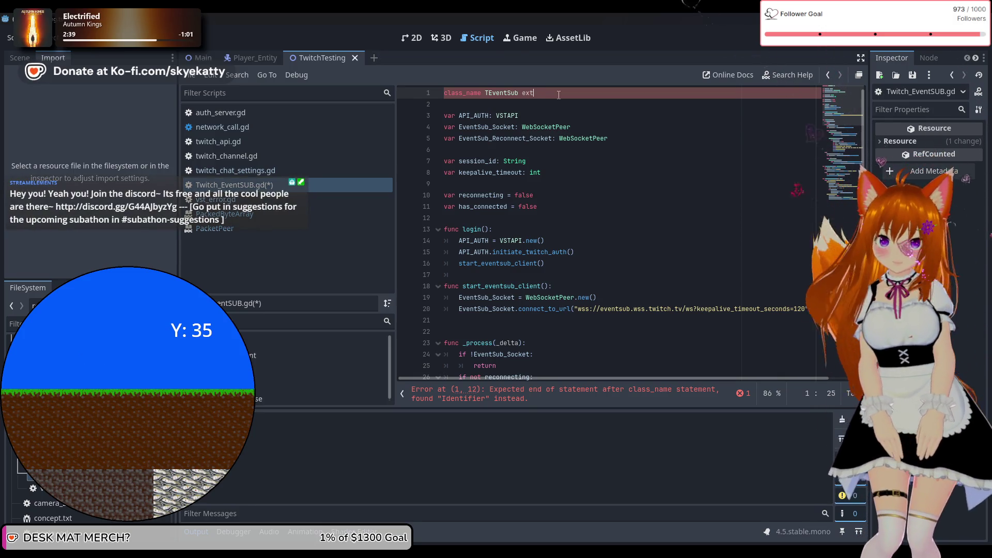
type("ends Node")
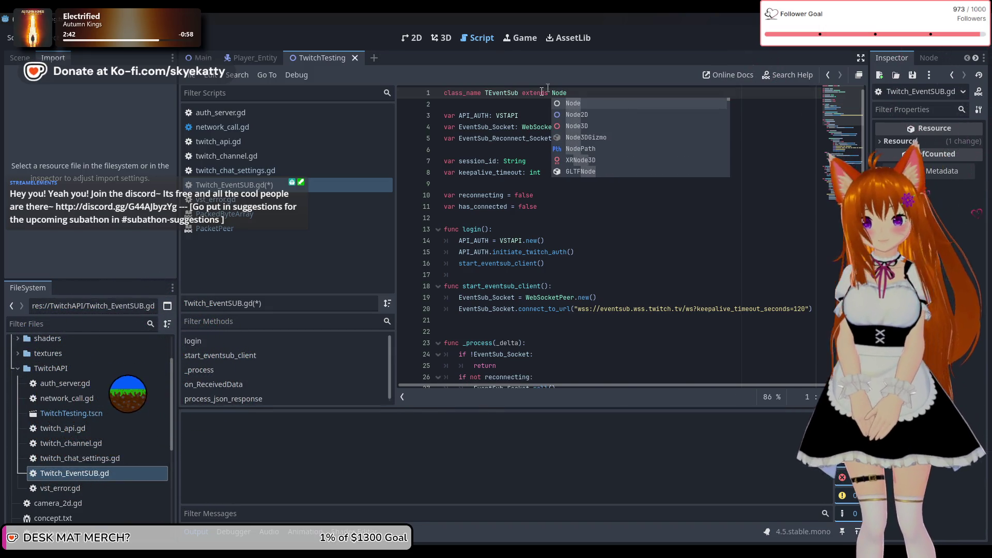
key("Escape")
left_click(580, 121)
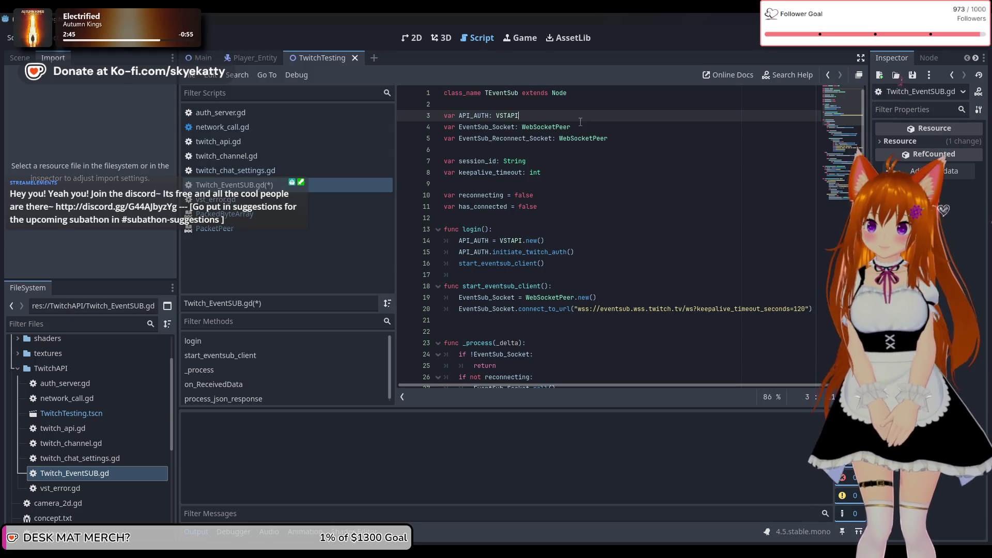
key("ctrl+s")
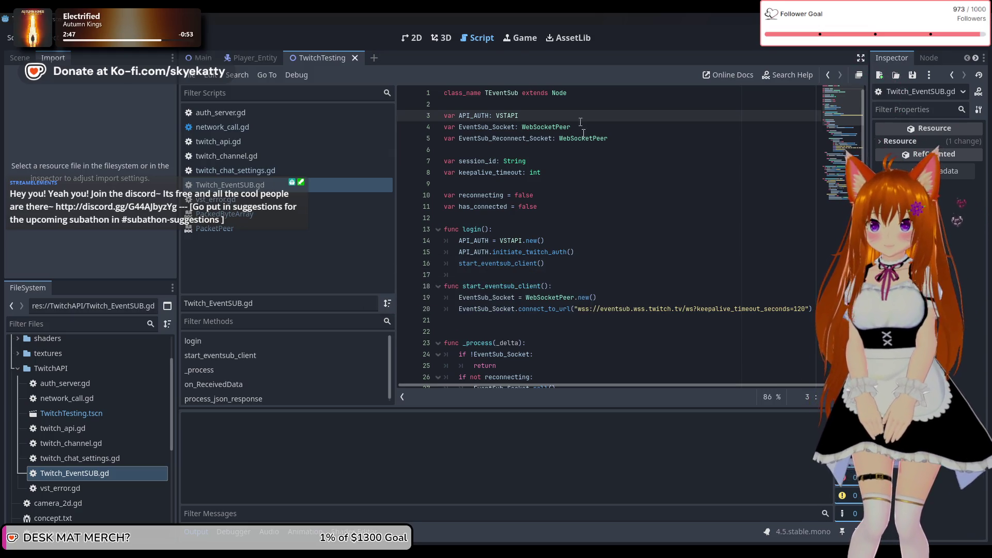
left_click(603, 194)
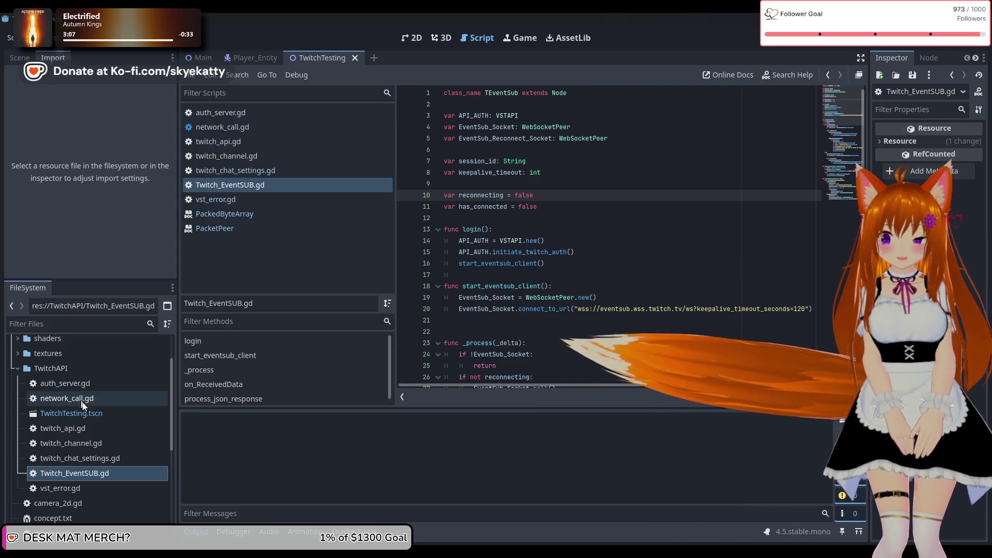
right_click(80, 373)
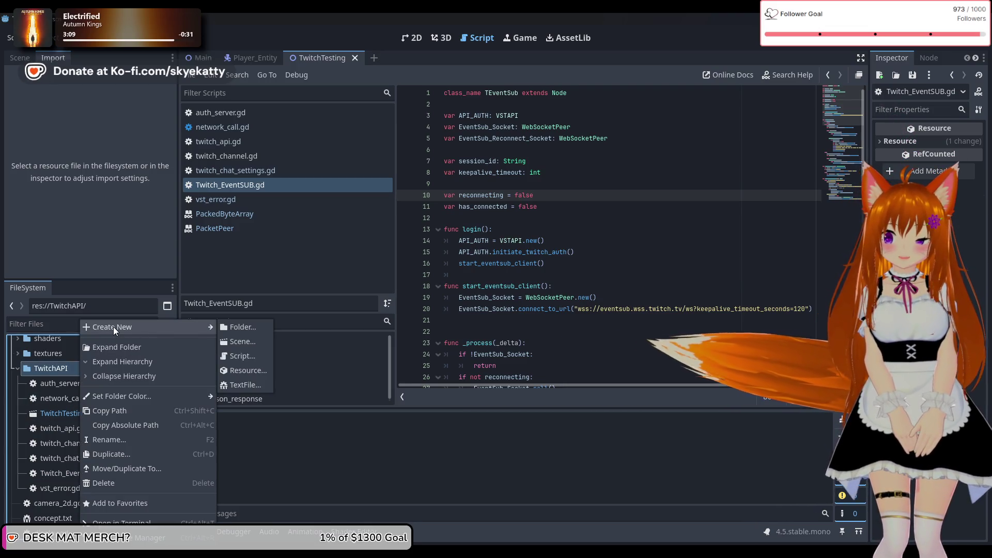
Add a folder named Test under res://TwitchAPI/ and move TwitchTesting.tscn into it.
left_click(230, 325)
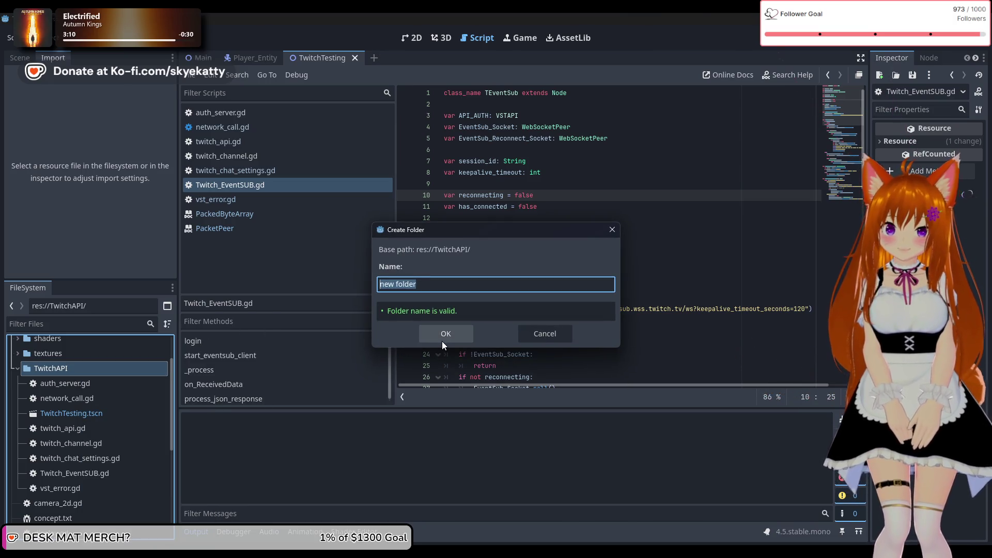
type("Test")
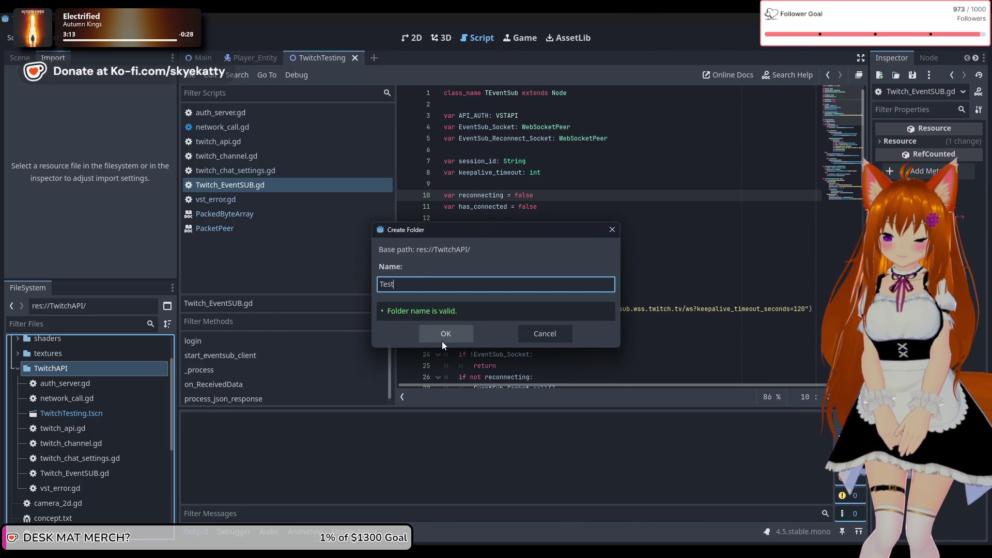
left_click(442, 341)
mouse_move(79, 423)
left_mouse_down()
mouse_move(68, 391)
mouse_move(31, 383)
left_mouse_up()
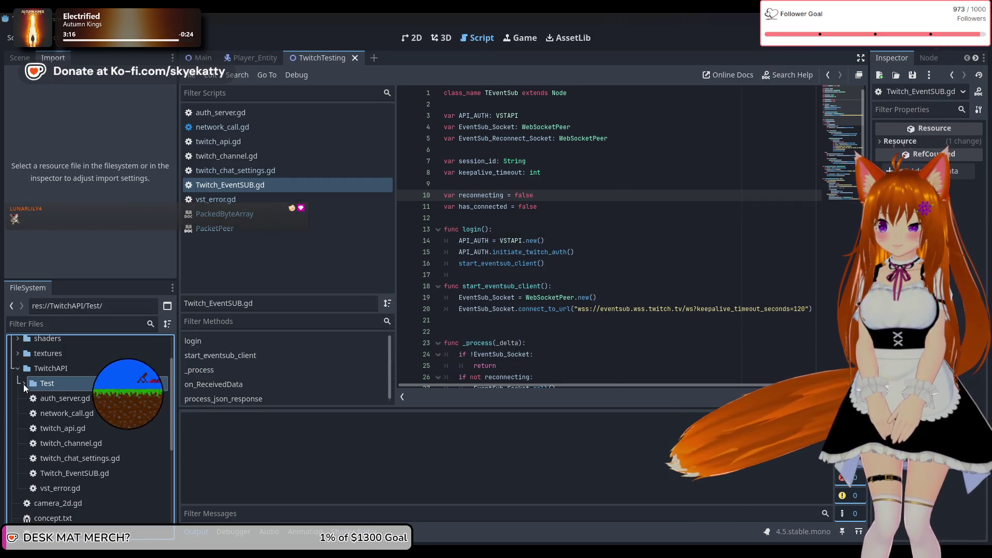
right_click(55, 398)
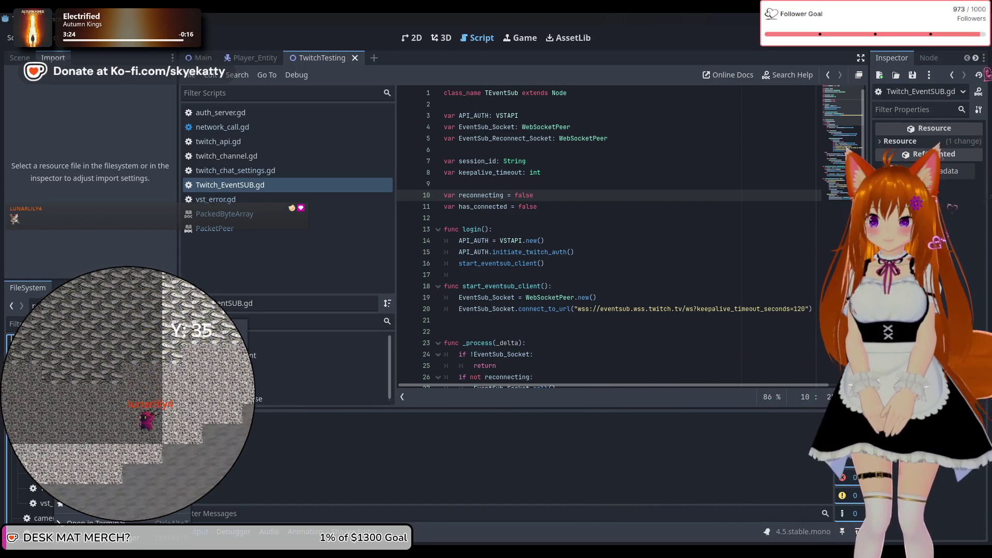
Attach a new script, res://TwitchAPI/Test/twitch_testing.gd, to the TwitchTesting root node.
key("ctrl+n")
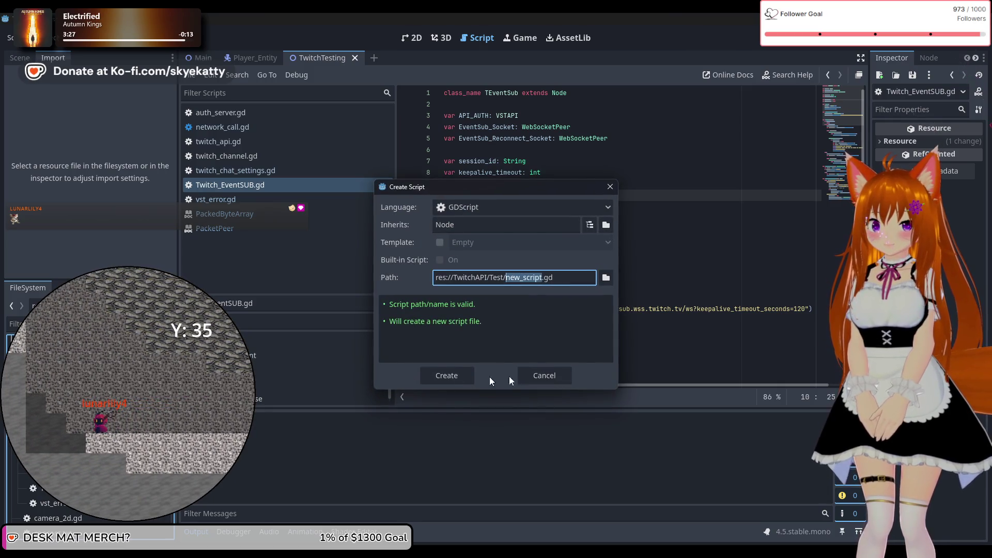
left_click(522, 377)
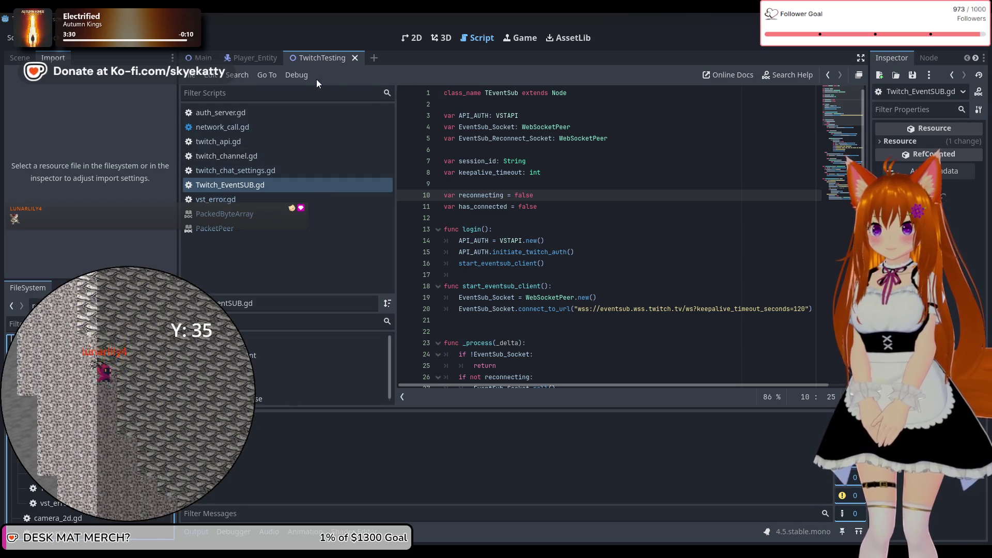
left_click(416, 38)
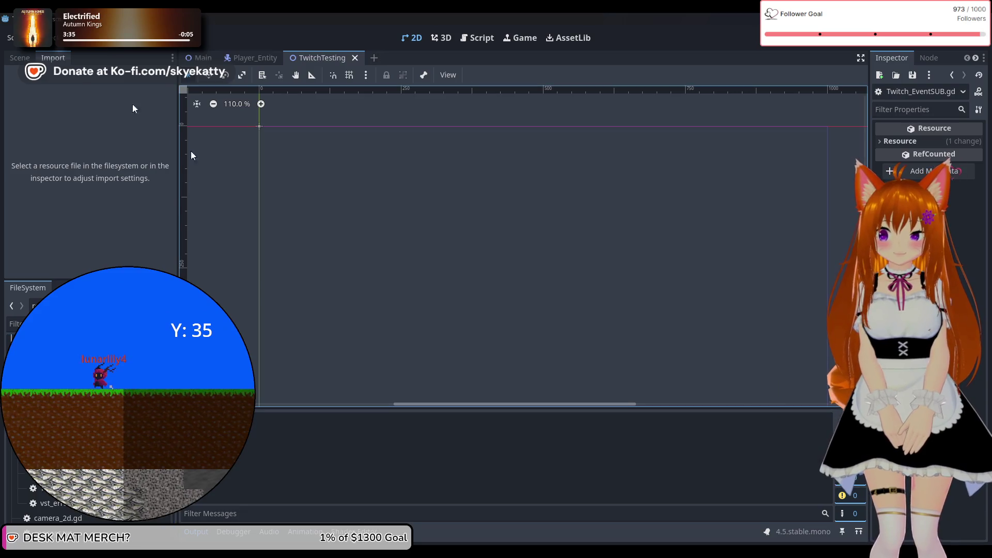
left_click(19, 57)
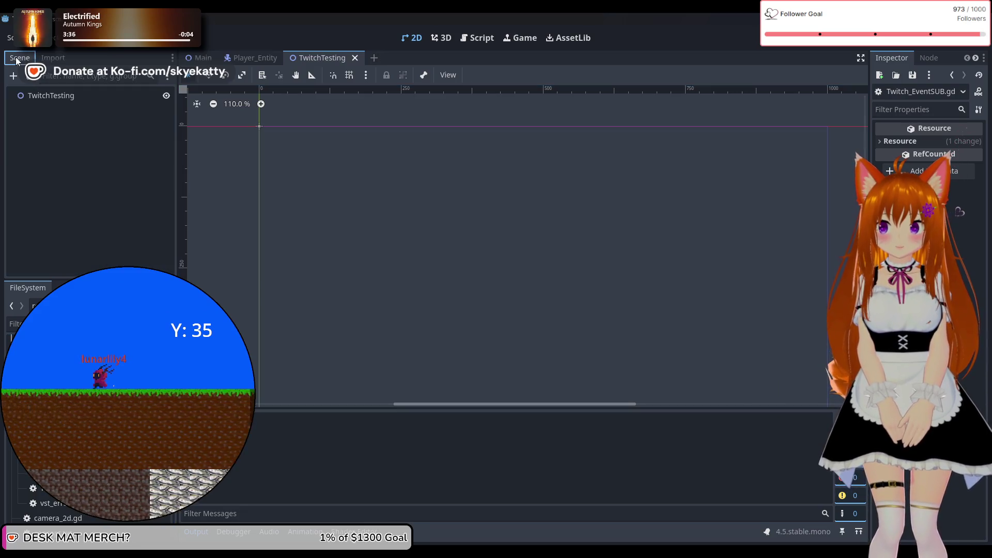
right_click(131, 102)
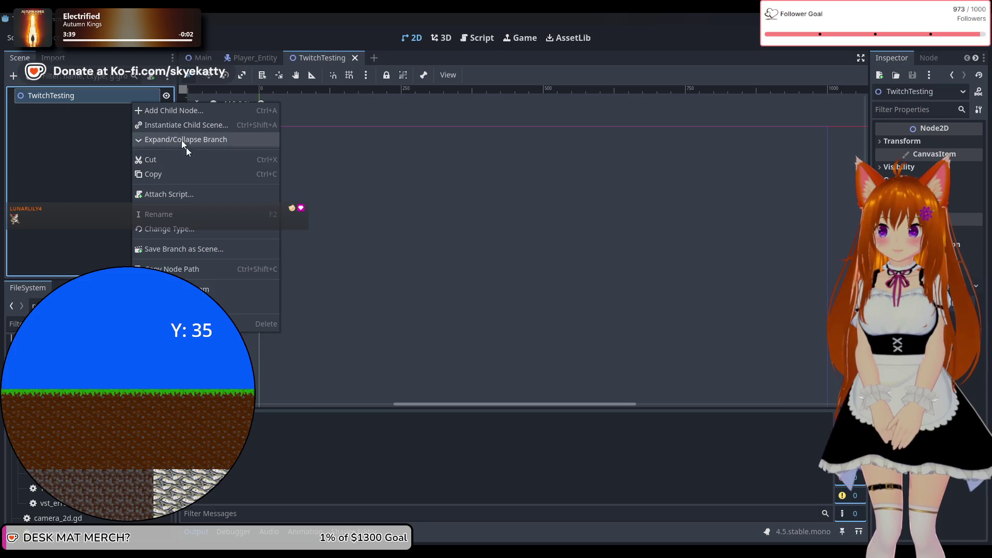
left_click(84, 160)
right_click(140, 101)
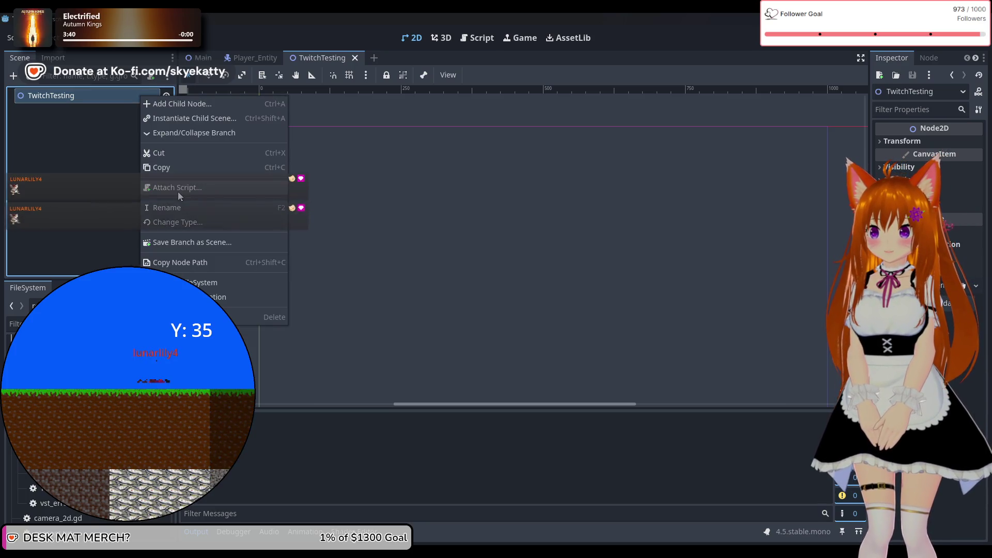
left_click(178, 190)
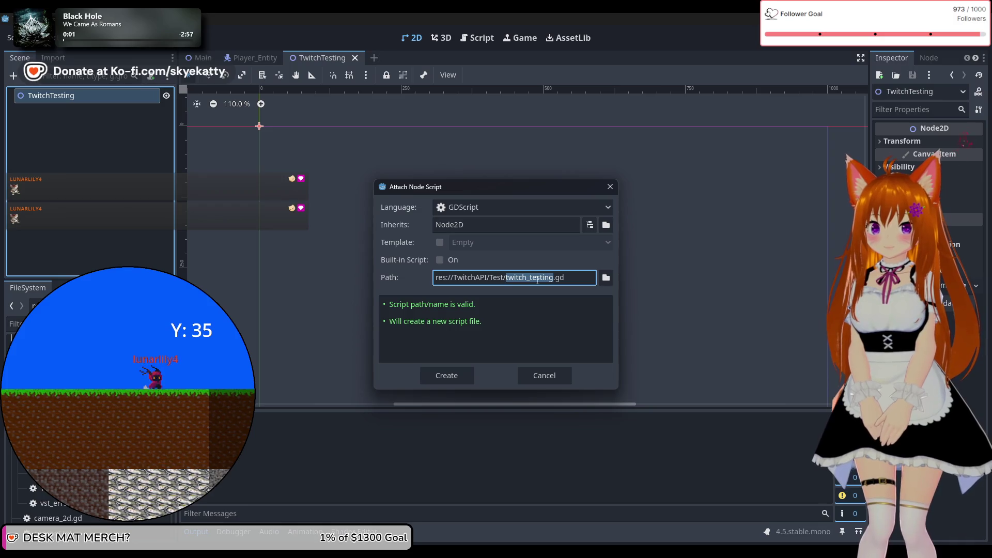
left_click(466, 373)
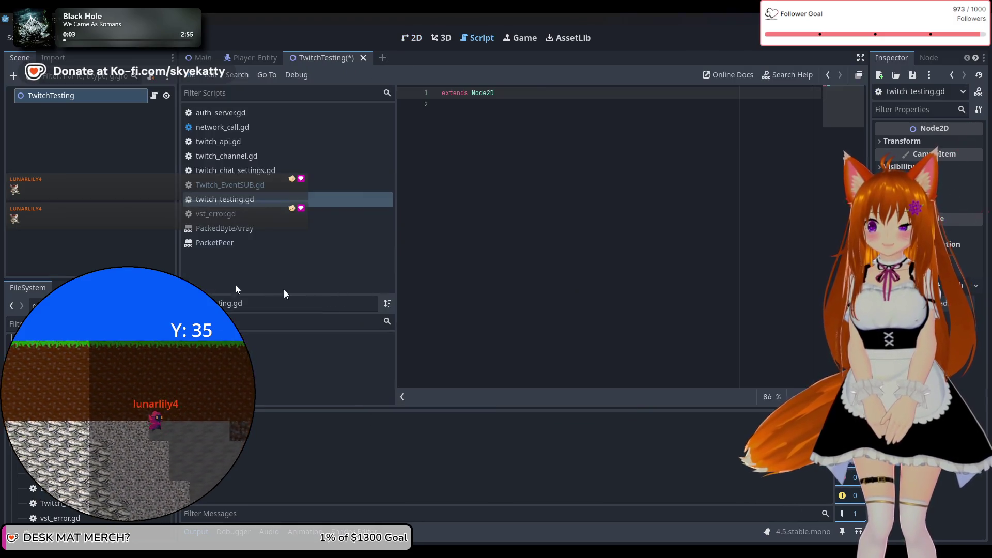
Add a blank line below extends Node2D in twitch_testing.gd, checking Twitch_EventSUB.gd alongside.
left_click(532, 159)
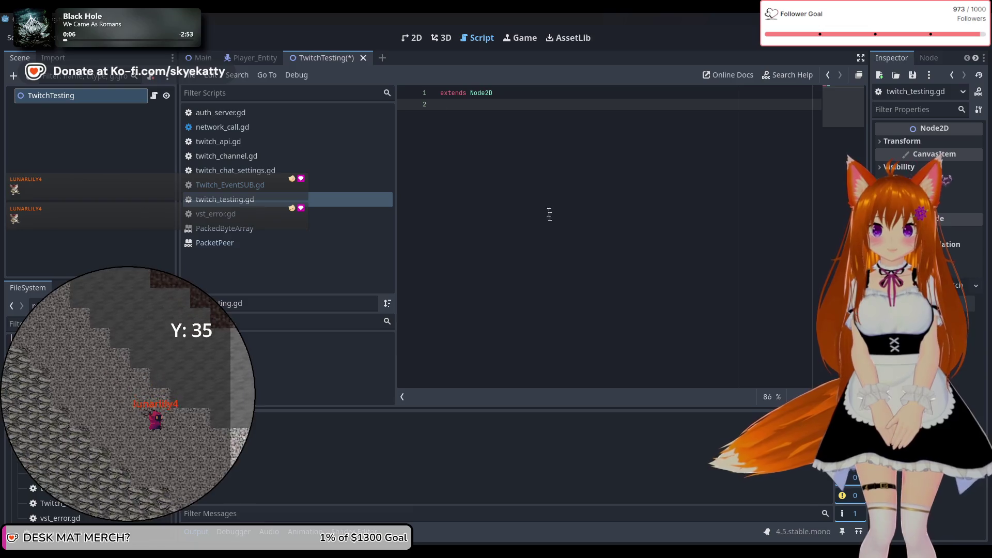
key("Return")
key("Return")
key("BackSpace")
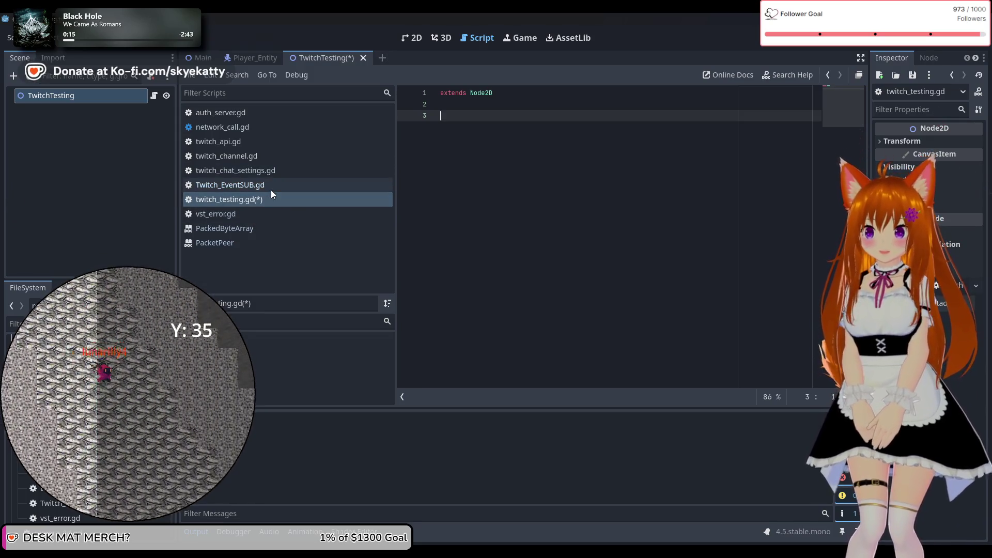
left_click(271, 189)
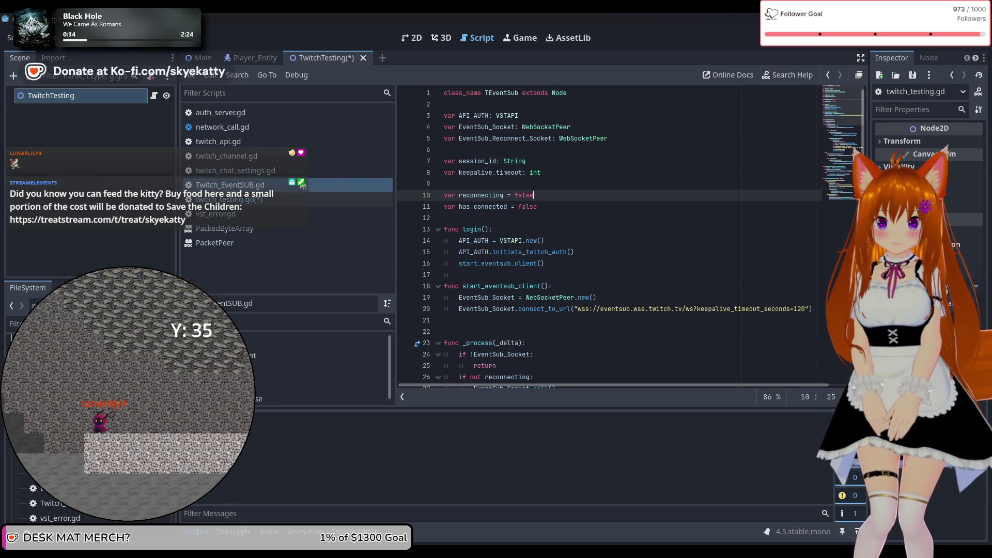
left_click(280, 198)
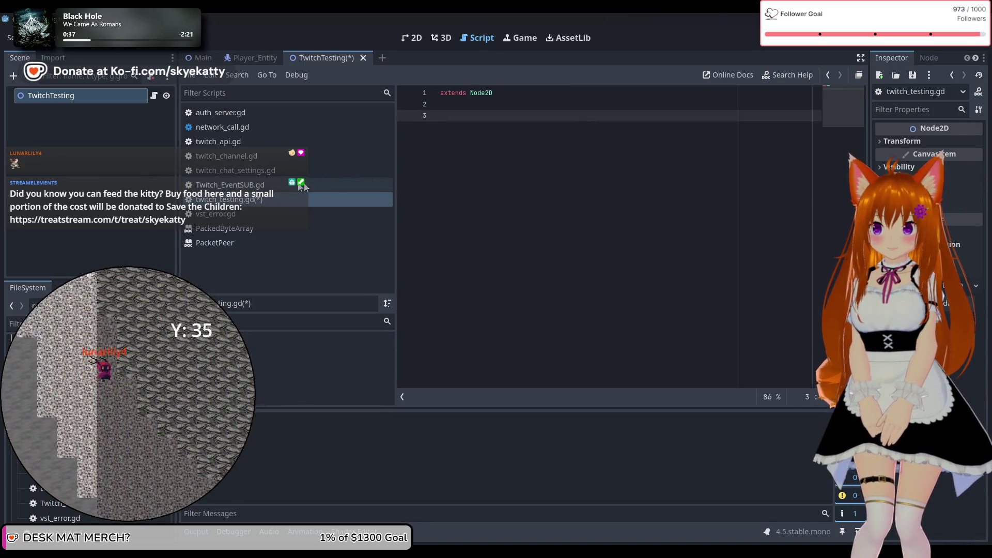
left_click(280, 186)
left_click(280, 199)
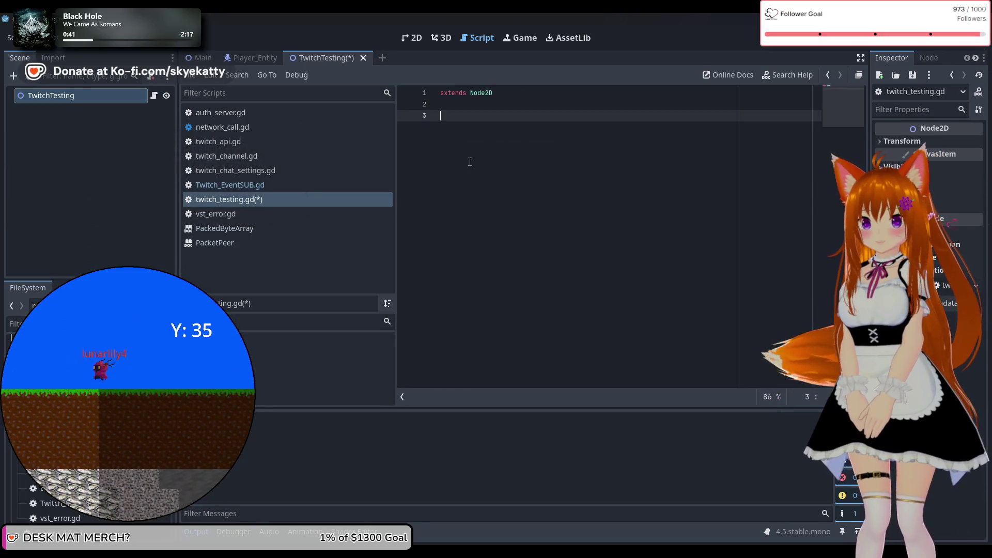
key("BackSpace")
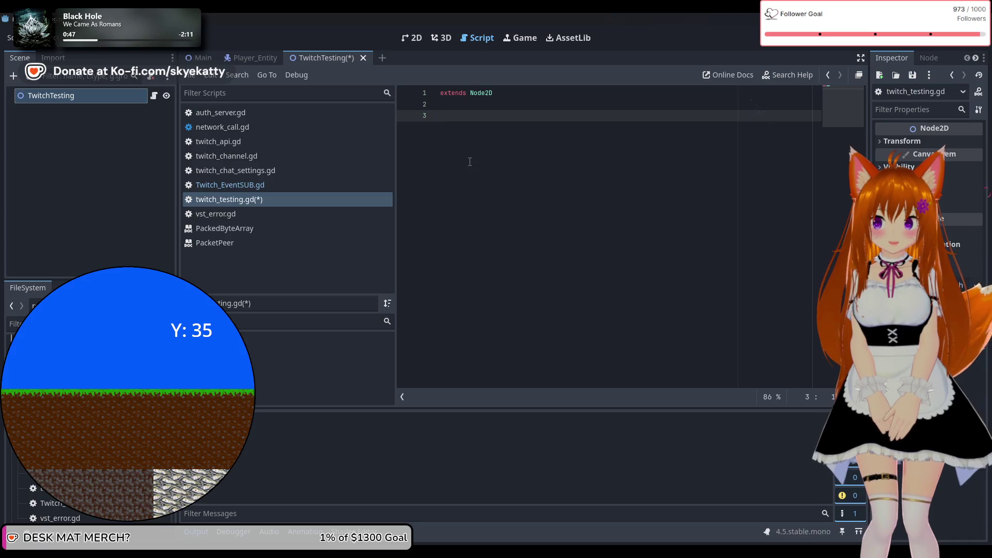
type("T")
key("BackSpace")
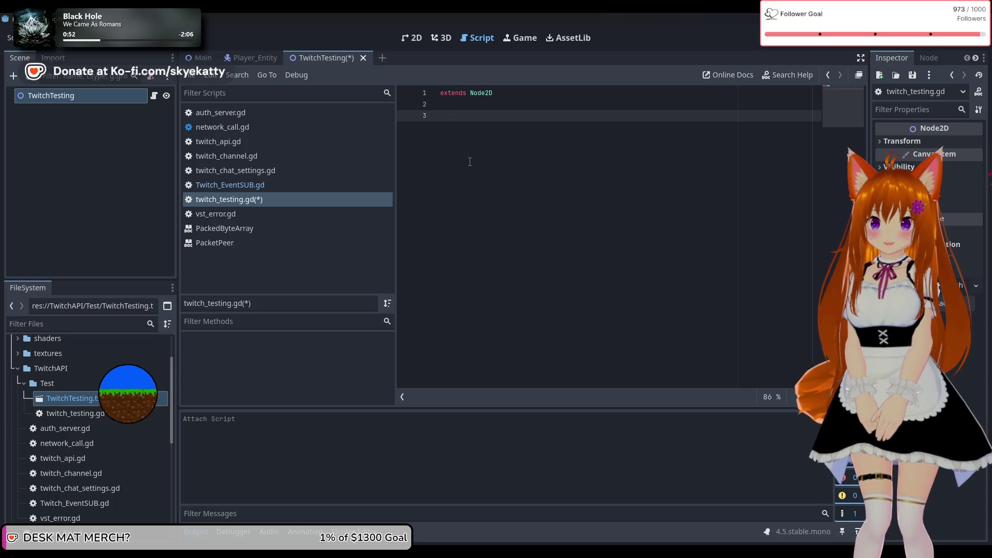
Show Twitch_EventSUB.gd again and close the Project menu without choosing anything.
left_click(293, 184)
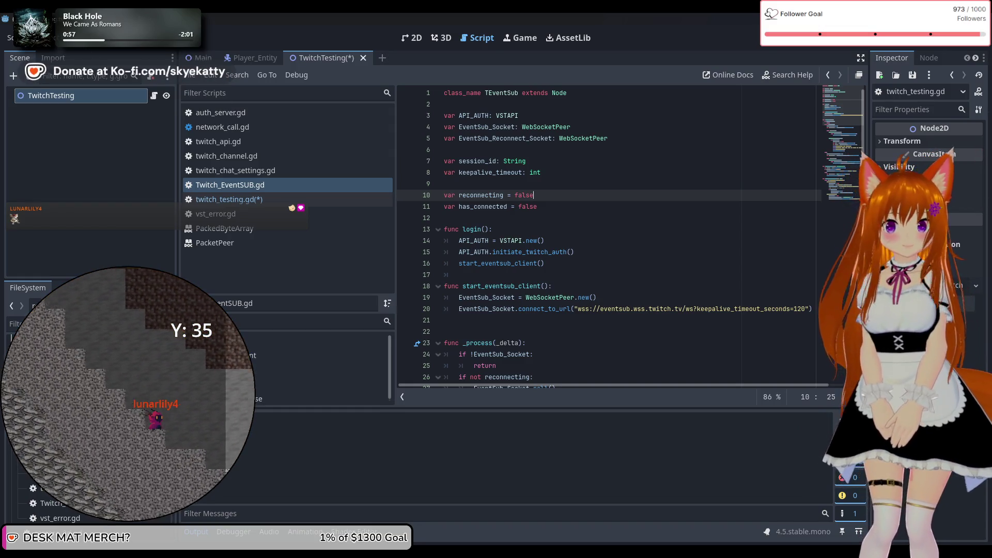
left_click(52, 39)
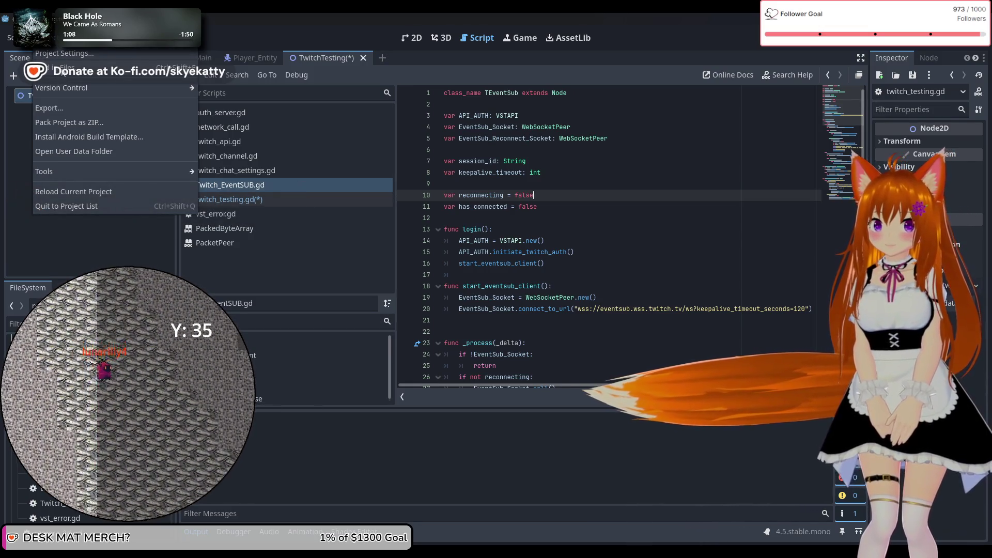
left_click(514, 103)
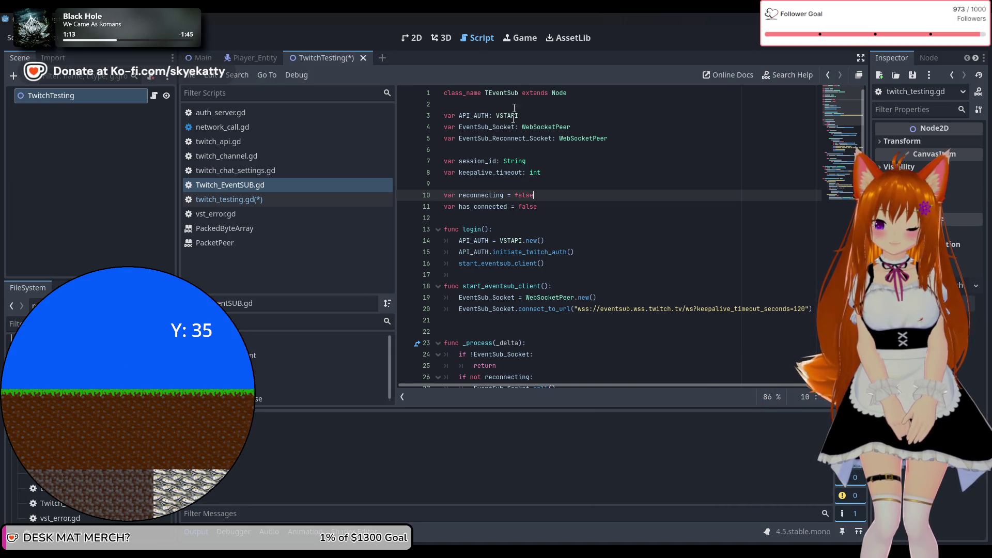
In Project Settings' Autoload list, choose res://TwitchAPI/Twitch_EventSUB.gd as the autoload script.
left_click(523, 93)
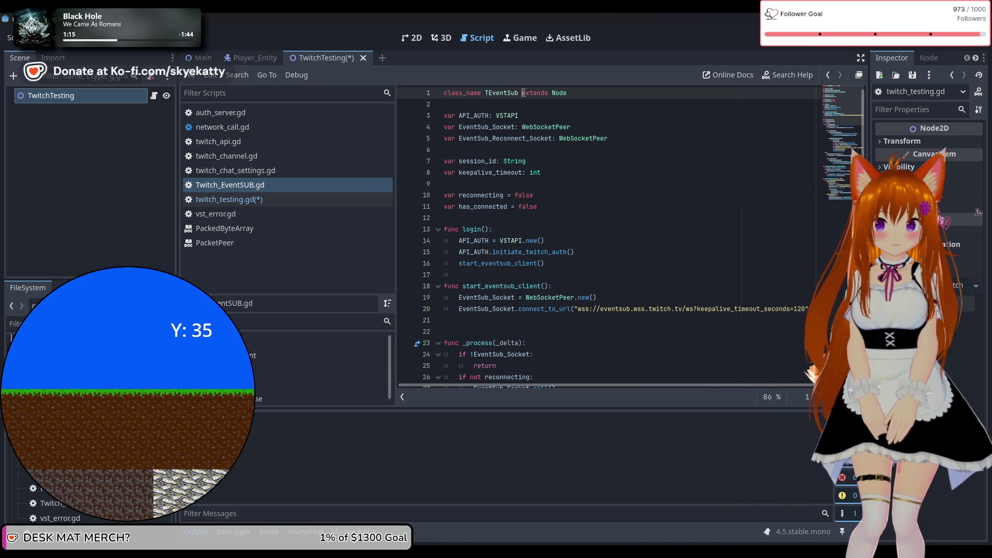
left_click(56, 47)
left_click(61, 53)
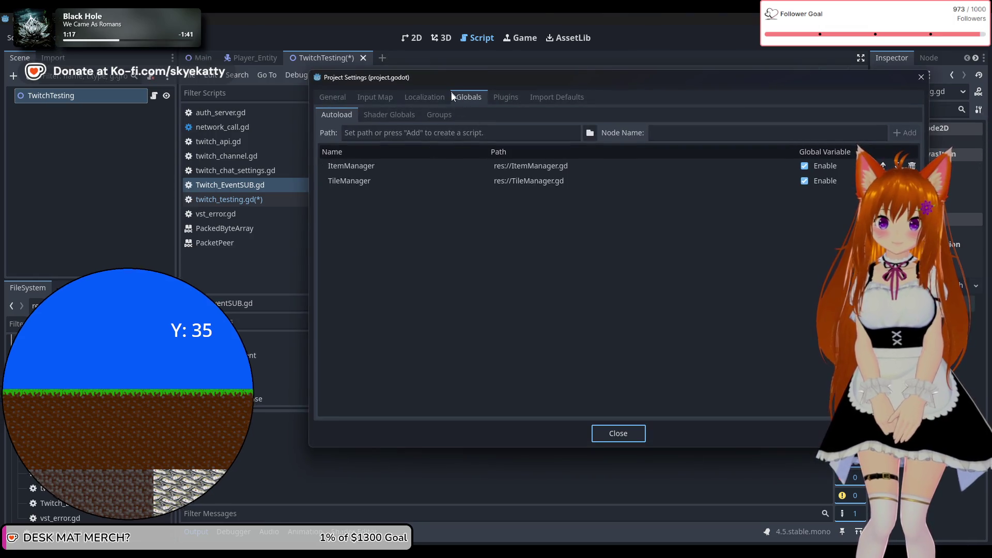
left_click(724, 291)
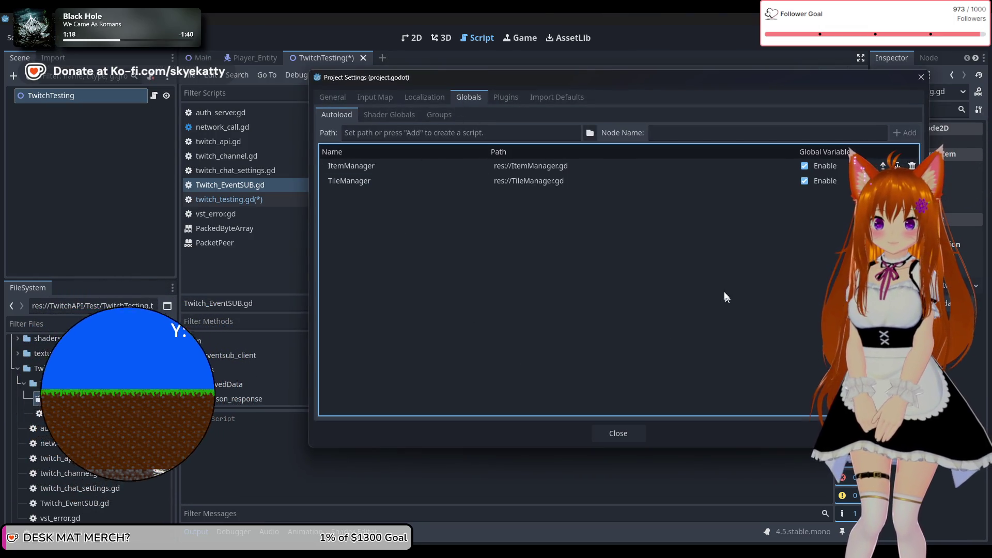
left_click(589, 133)
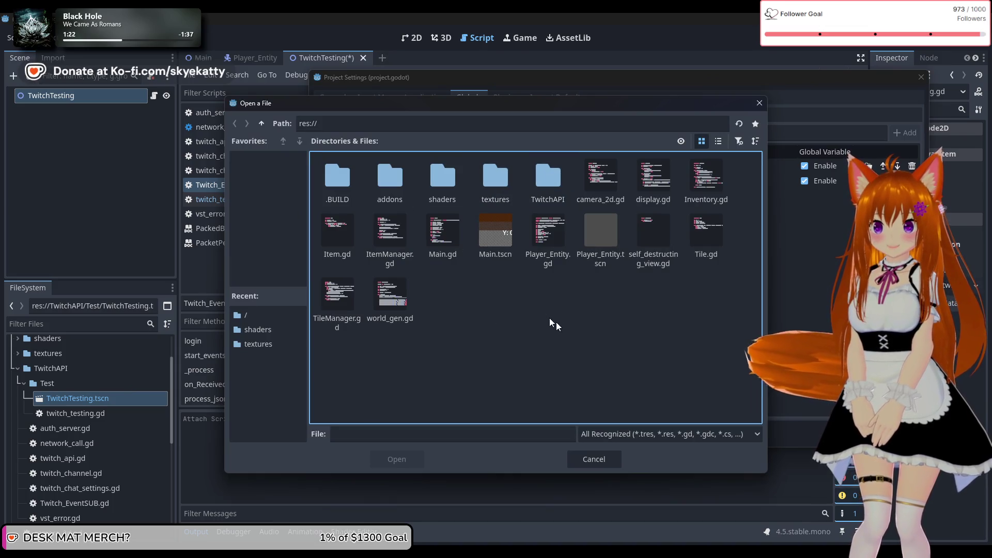
double_click(393, 183)
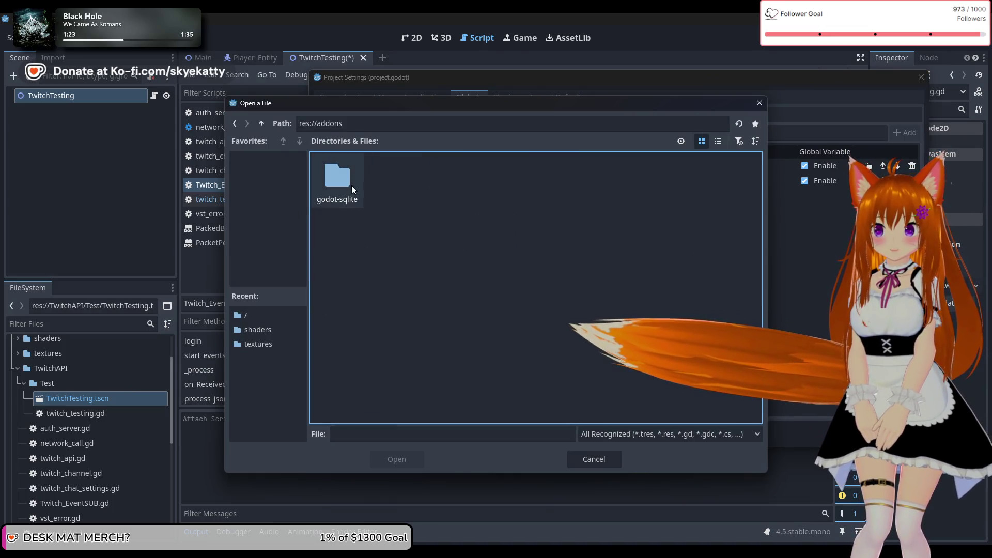
left_click(235, 124)
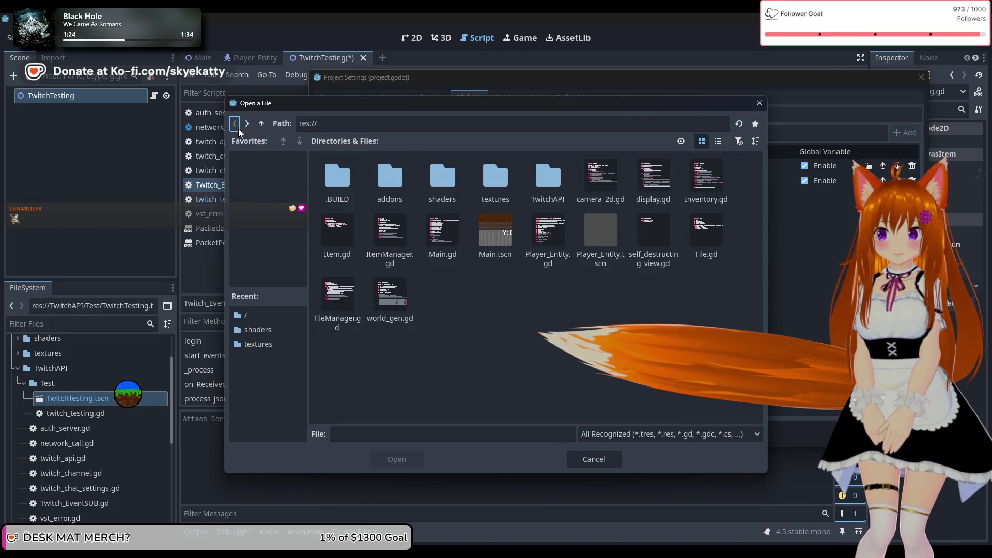
double_click(553, 178)
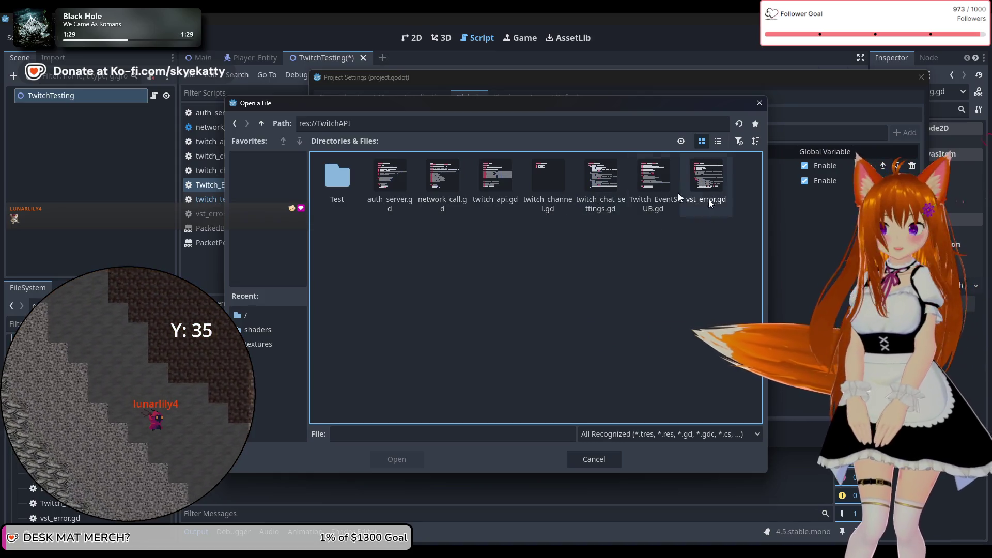
left_click(653, 186)
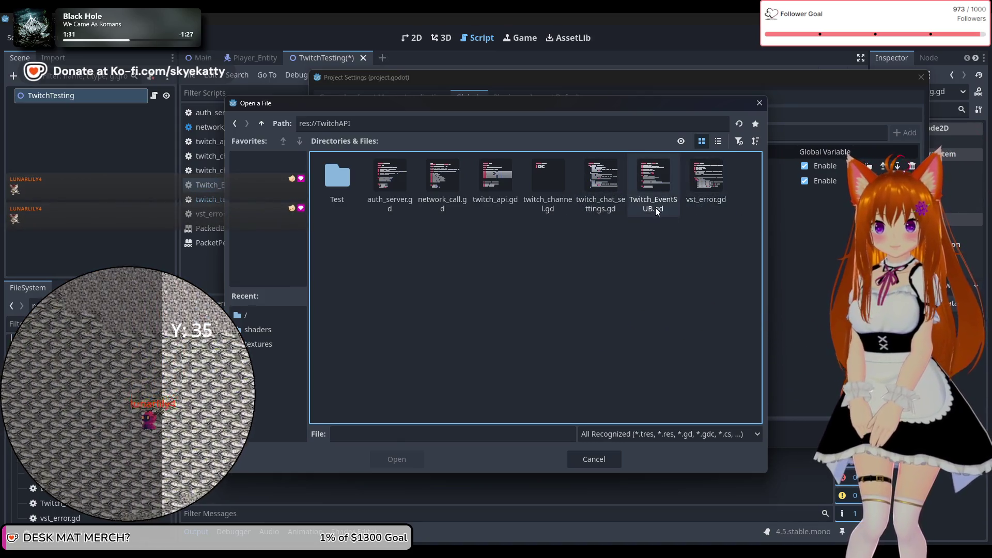
left_click(392, 457)
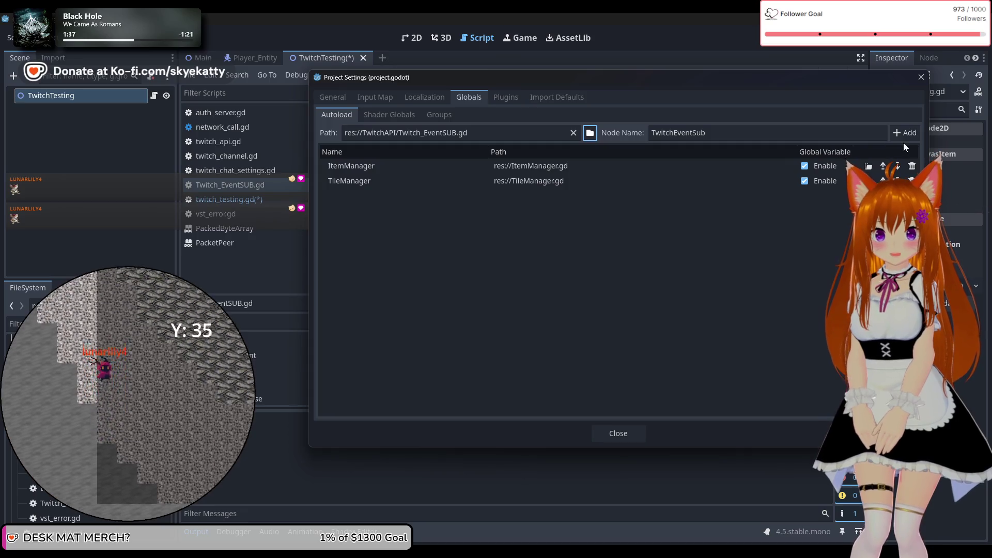
Shorten the autoload node name to TEventSub and close Project Settings.
mouse_move(640, 78)
left_mouse_down()
mouse_move(600, 132)
mouse_move(572, 144)
left_mouse_up()
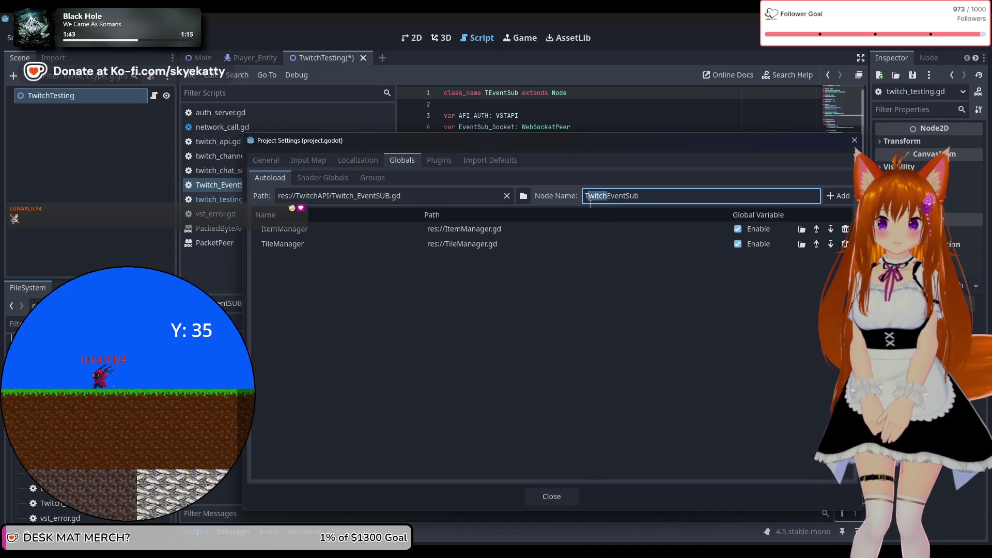
key("BackSpace")
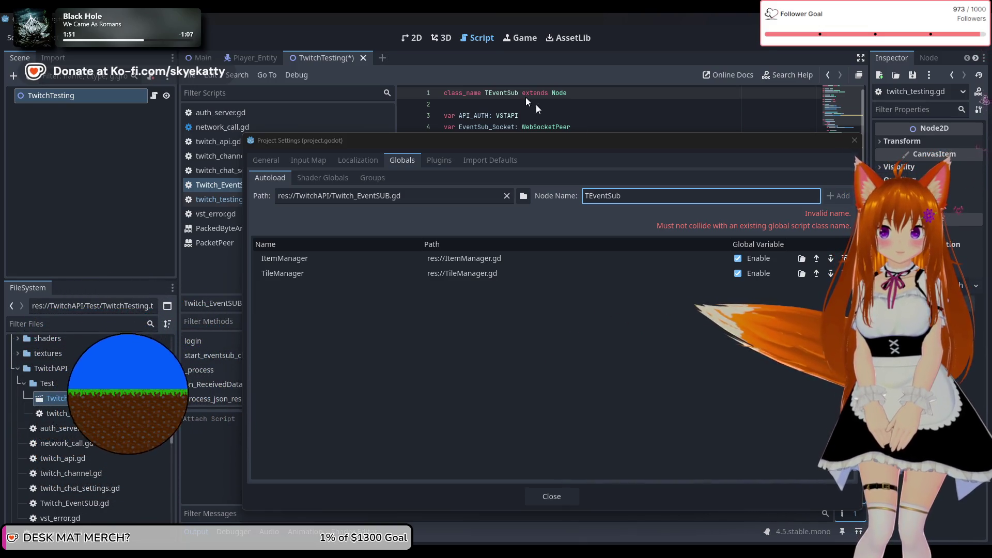
left_click(551, 496)
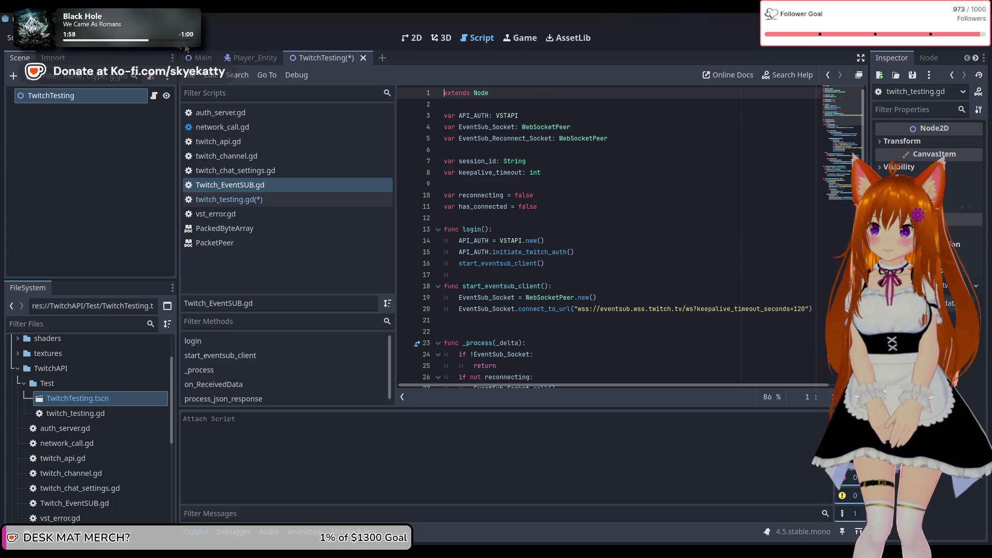
Save all files, then add TEventSub as an autoload in Project Settings and close it.
key("ctrl+s")
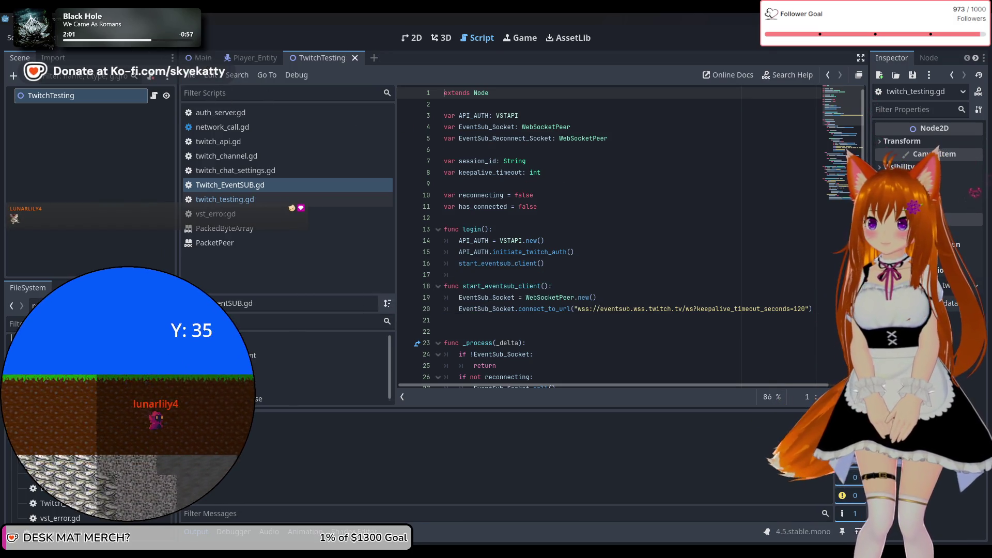
left_click(69, 37)
mouse_move(49, 38)
left_click(61, 54)
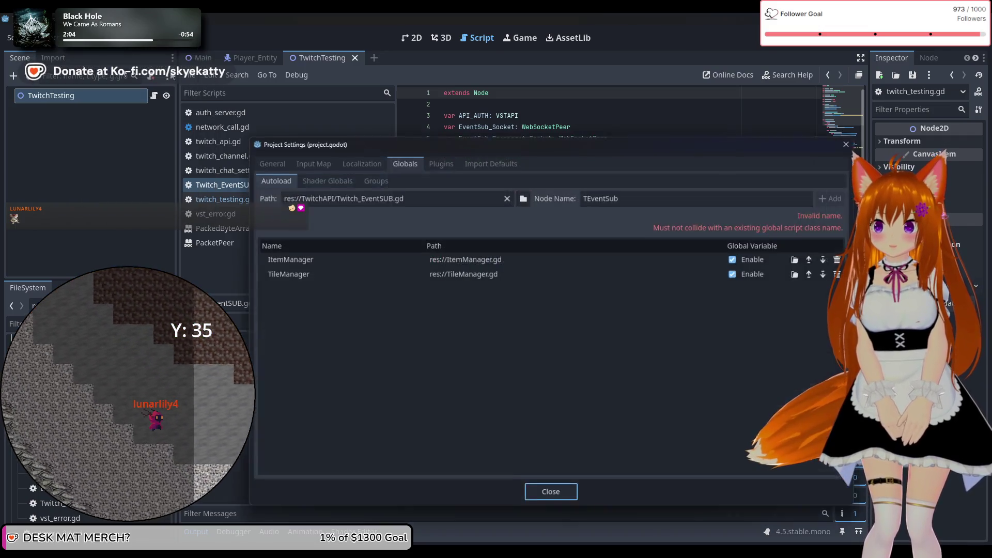
left_click(589, 196)
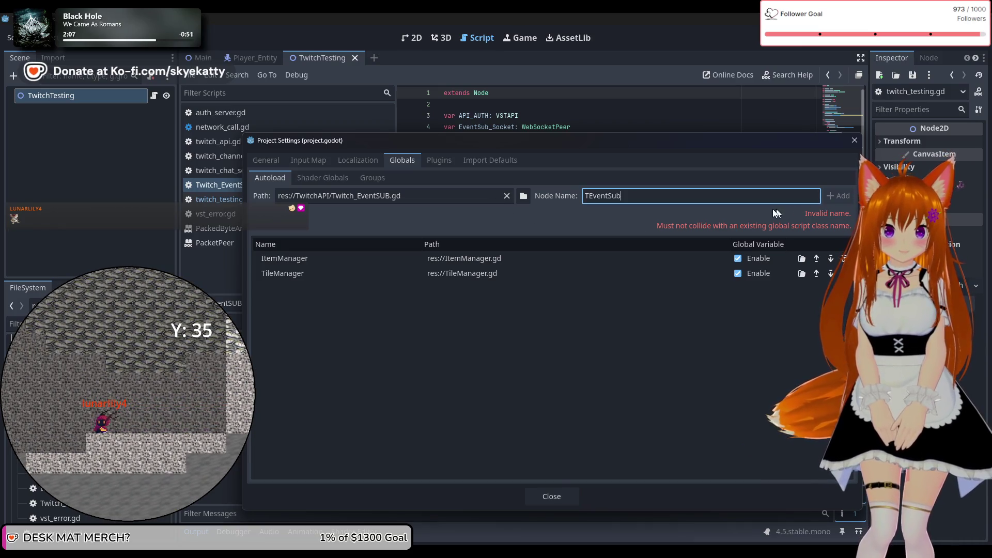
key("Tab")
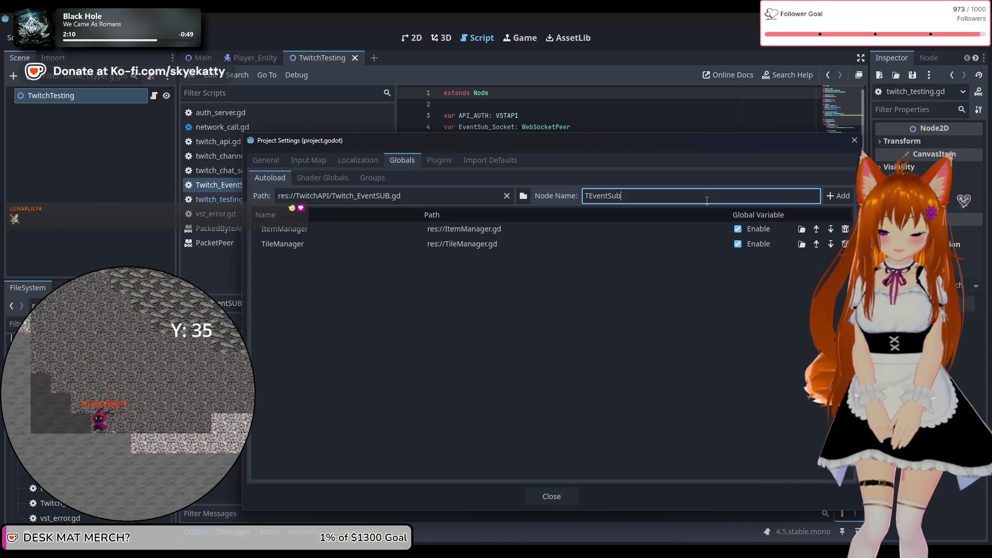
left_click(832, 202)
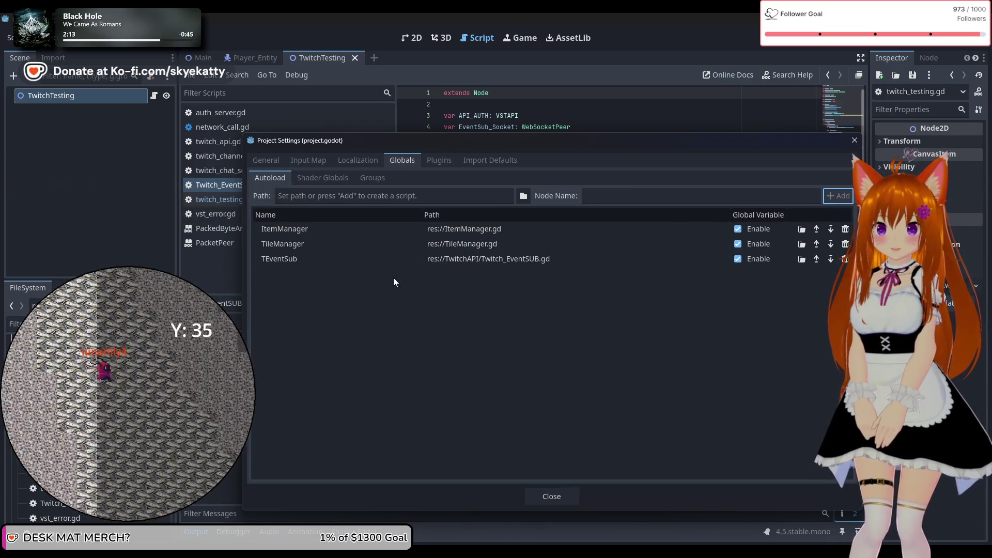
left_click(433, 324)
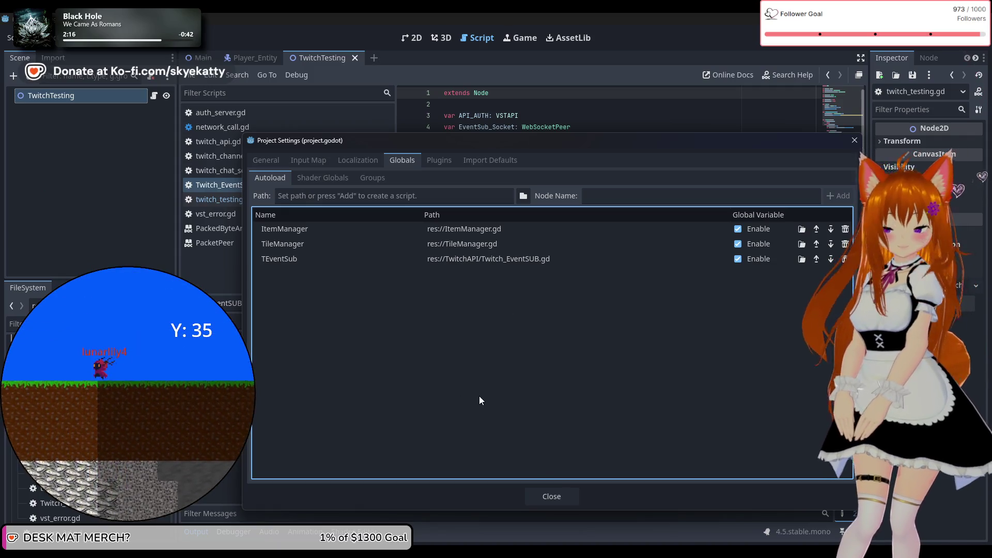
left_click(557, 496)
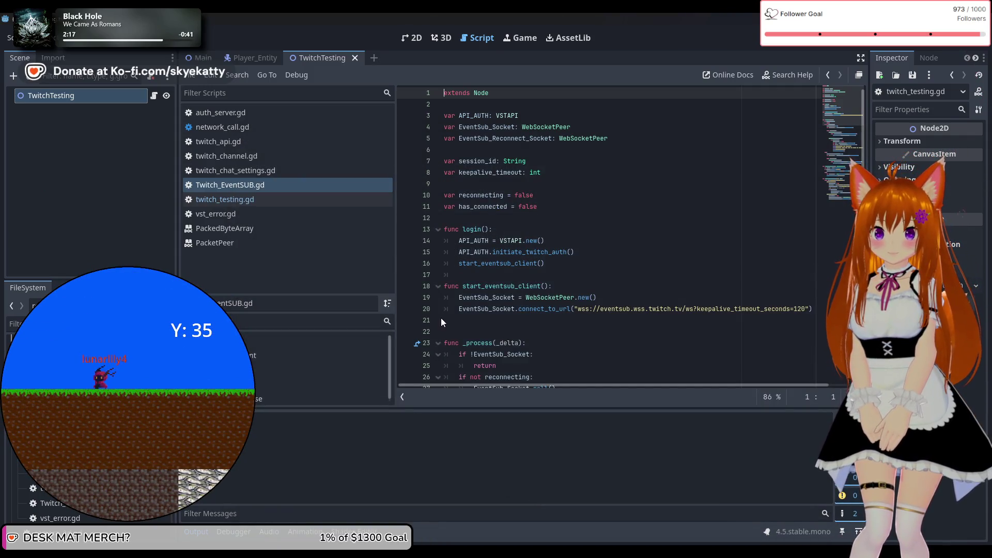
In twitch_testing.gd, insert a func line on line 3 and discard trial text like 'var test ='.
left_click(231, 194)
left_click(231, 197)
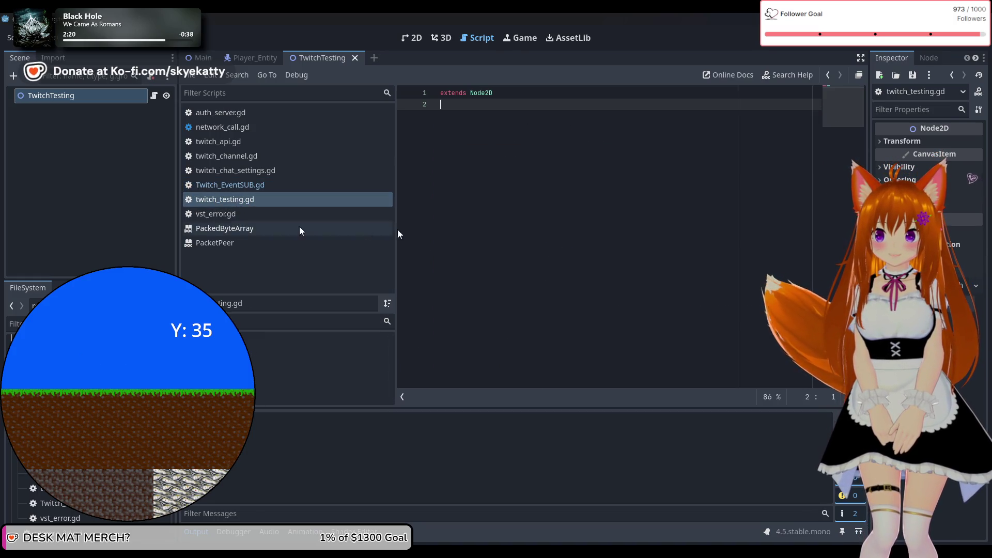
left_click(523, 181)
type("T")
key("BackSpace")
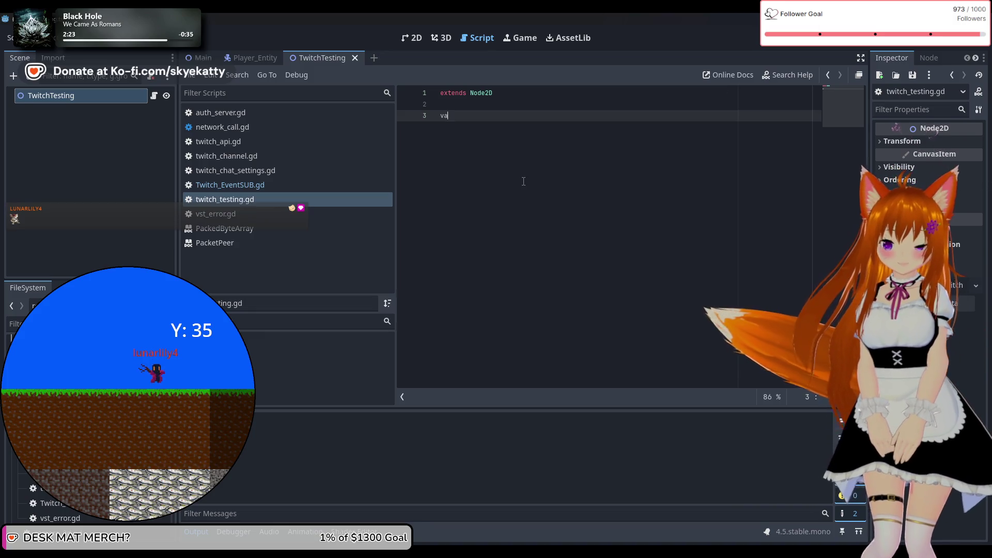
key("BackSpace")
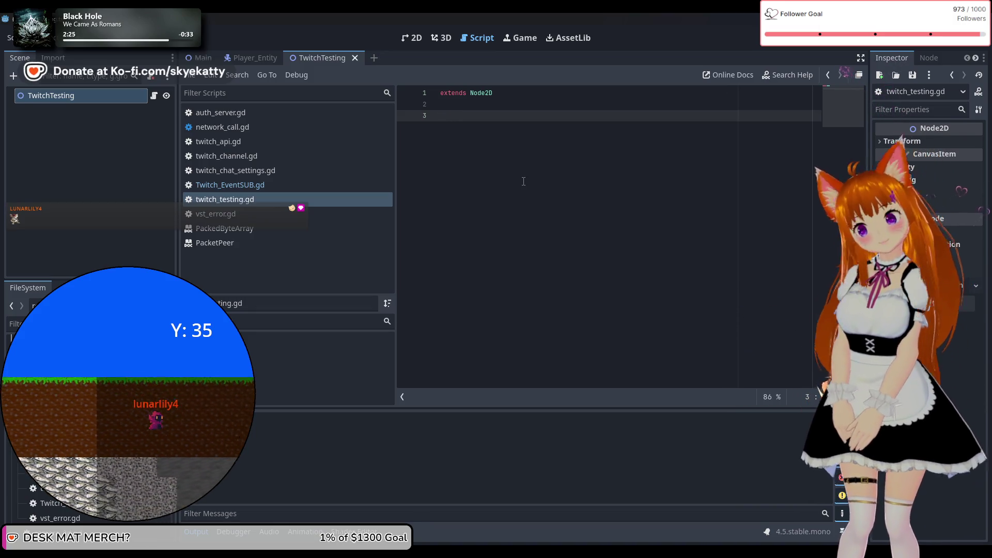
type("C")
key("BackSpace")
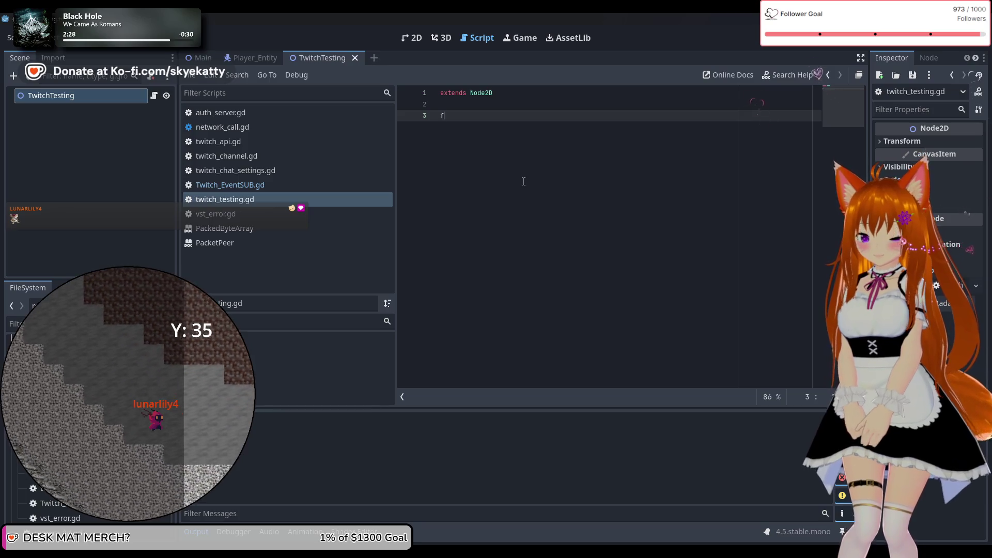
type("unf")
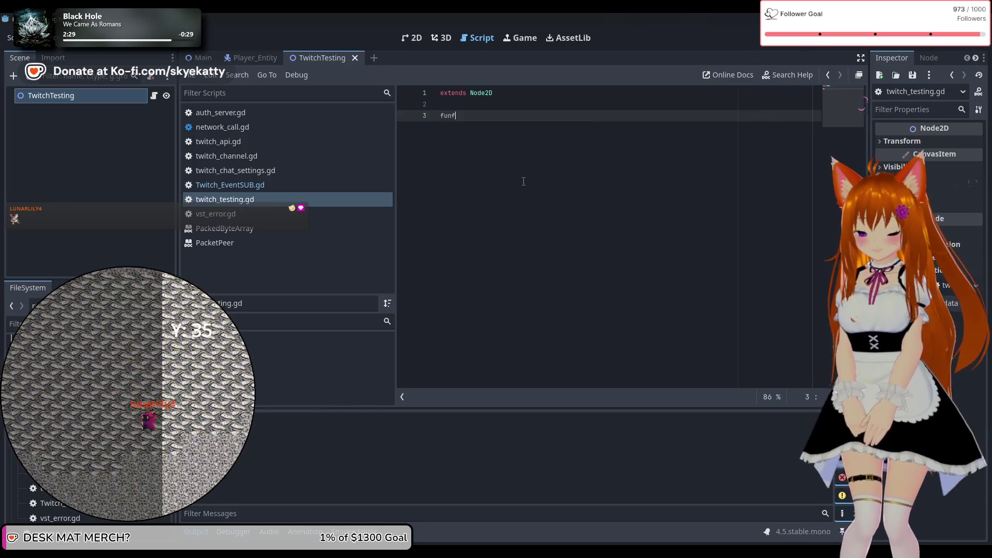
key("ctrl+shift+Return")
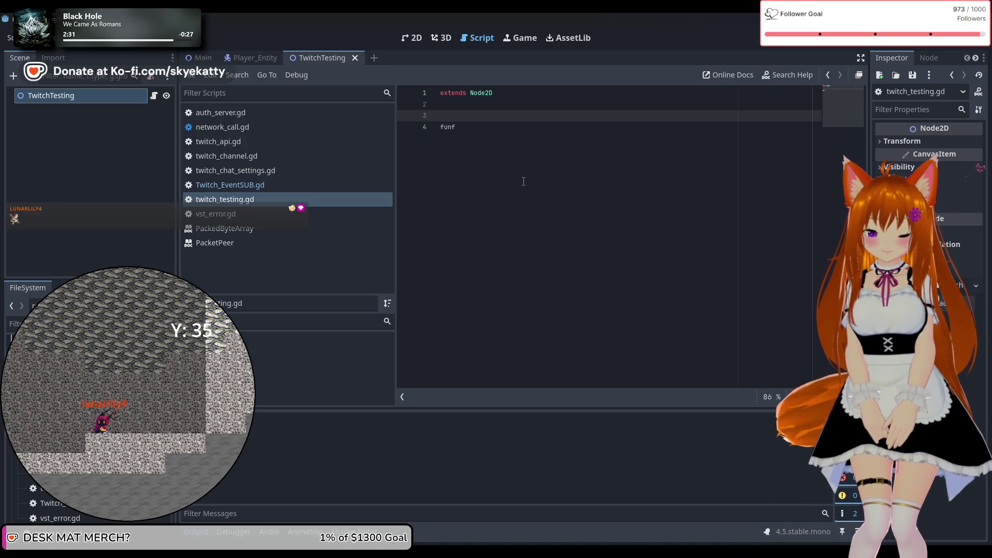
key("Return")
key("Up")
type("var test =")
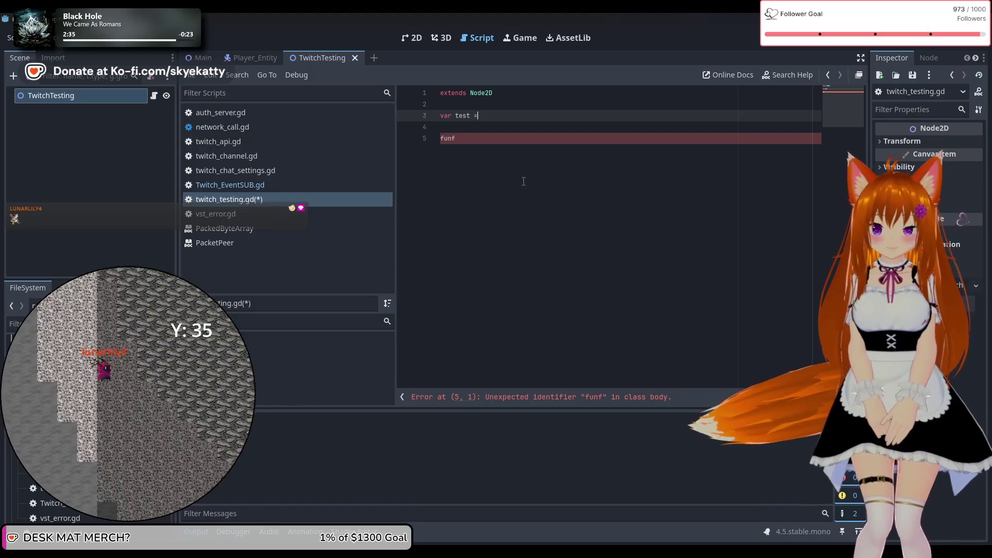
key("BackSpace")
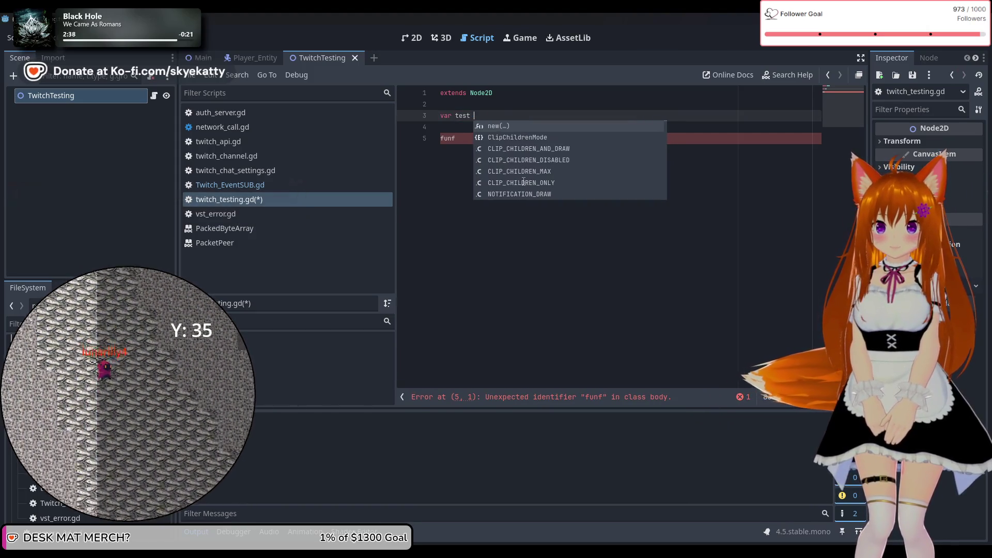
key("BackSpace")
key("BackSpace")
key("BackSpace")
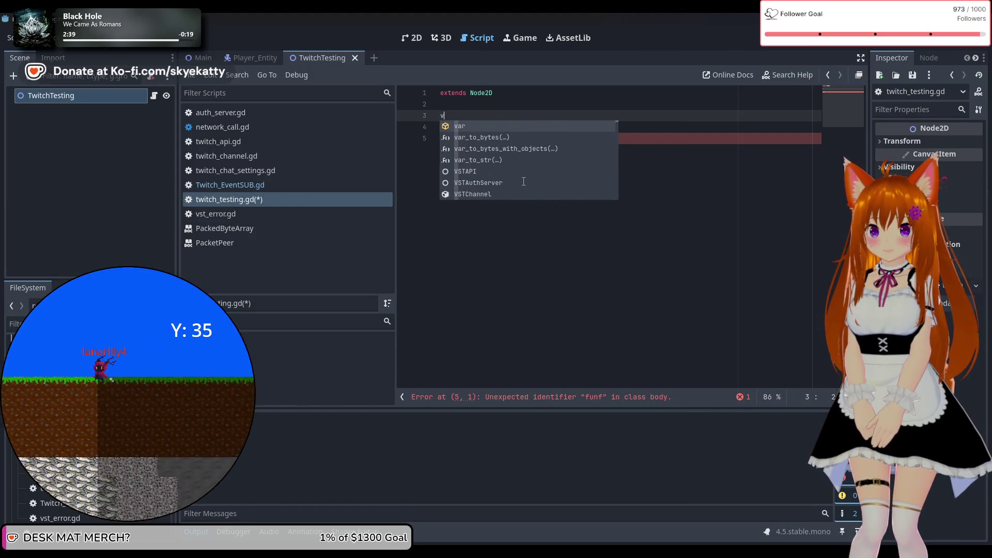
key("BackSpace")
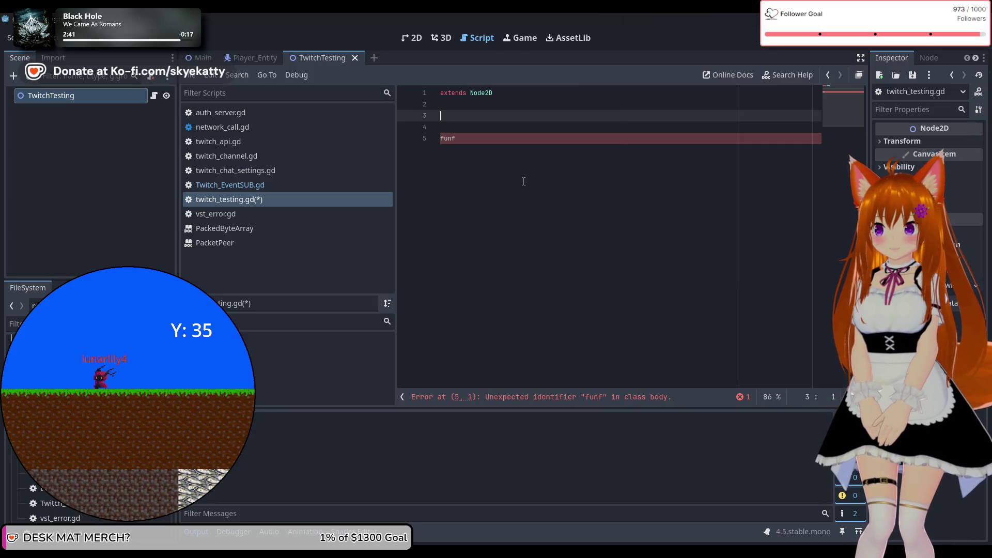
key("BackSpace")
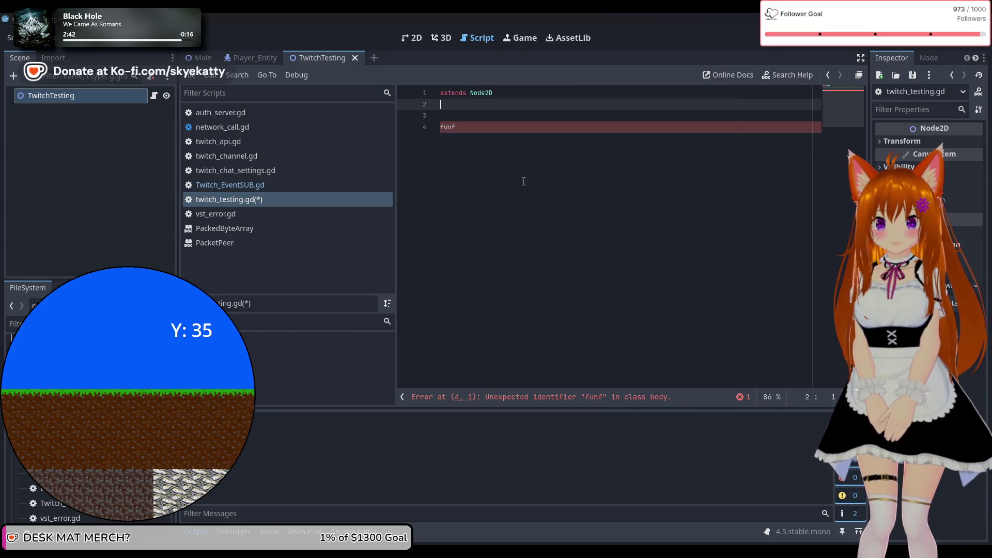
key("Down")
key("Down")
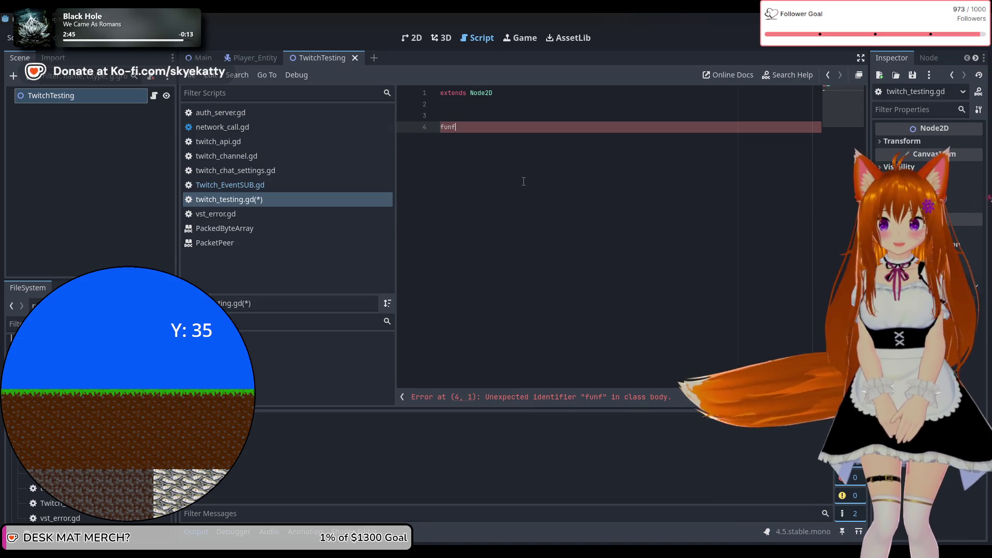
Write func _ready() calling TEventSub.login(), save the script, and run the project.
type("_read")
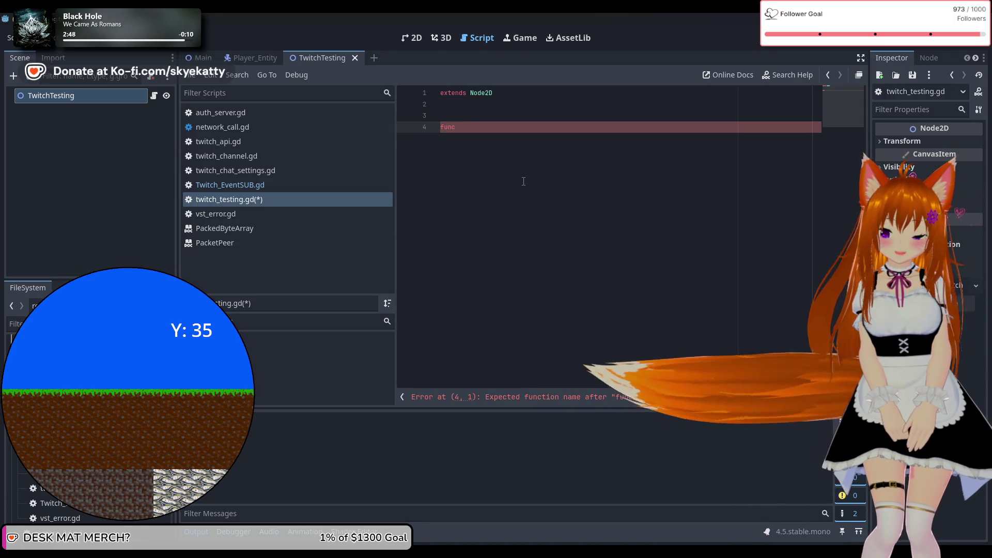
type("(")
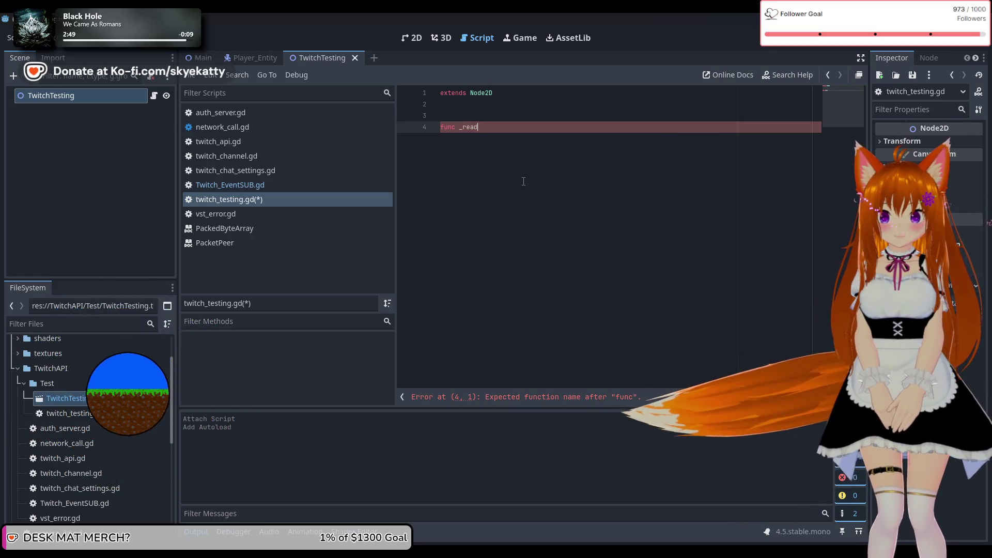
key("BackSpace")
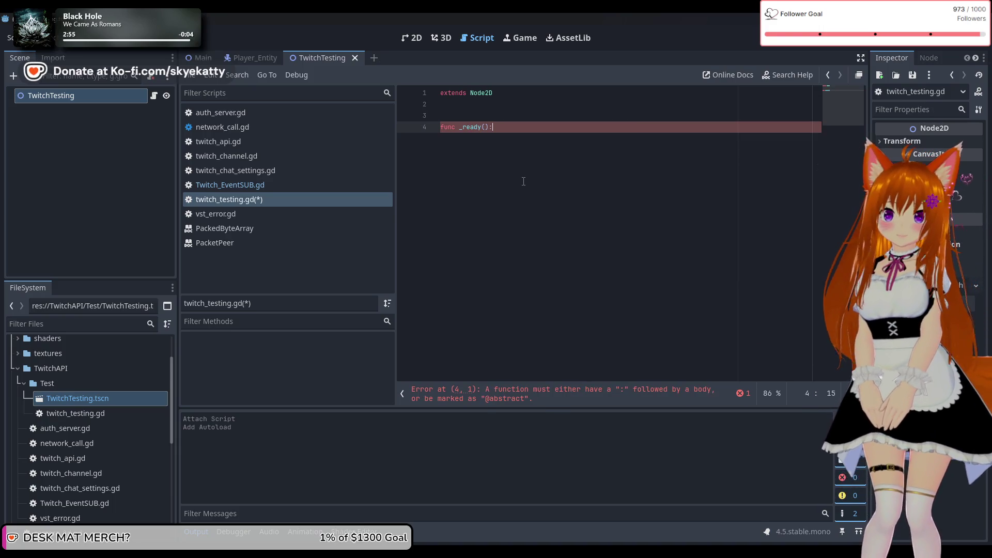
key("Return")
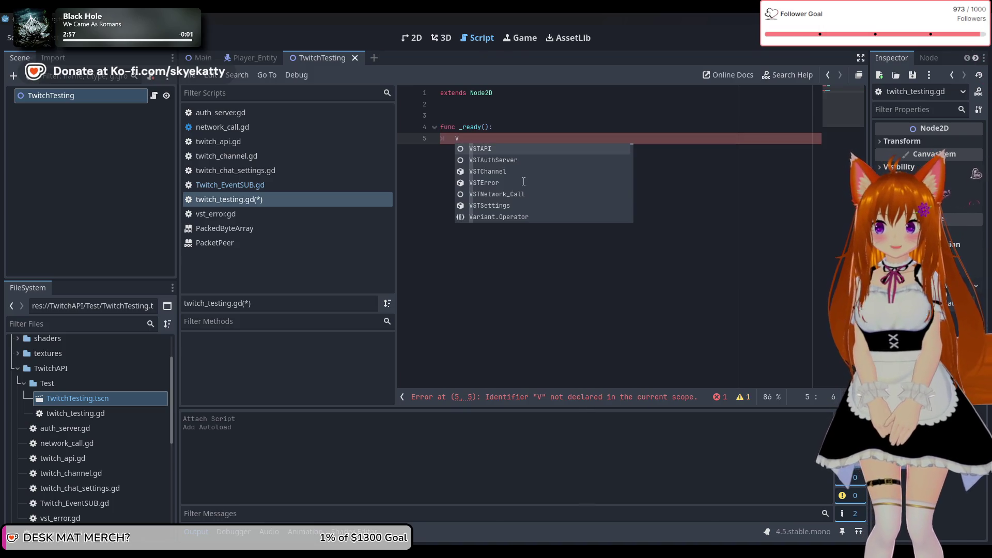
type("V")
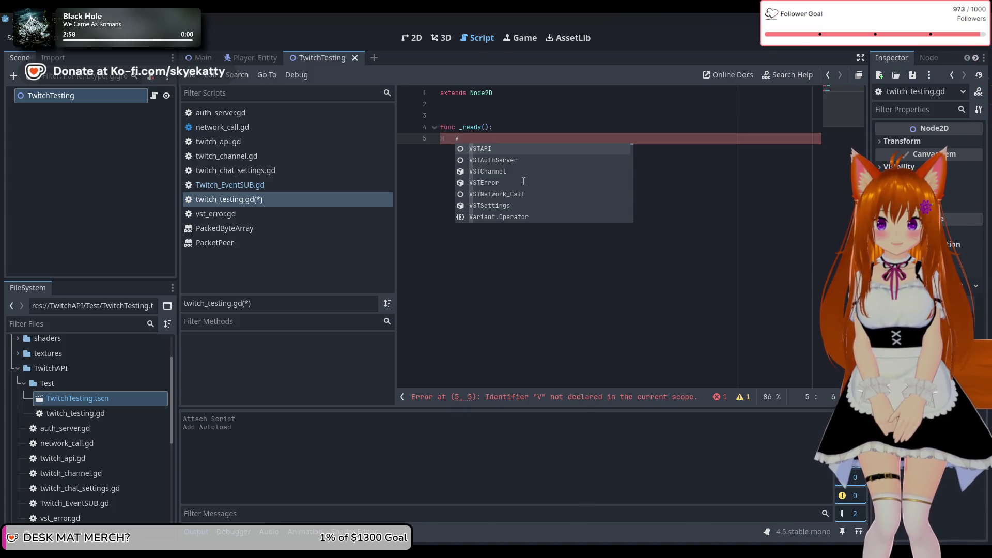
key("BackSpace")
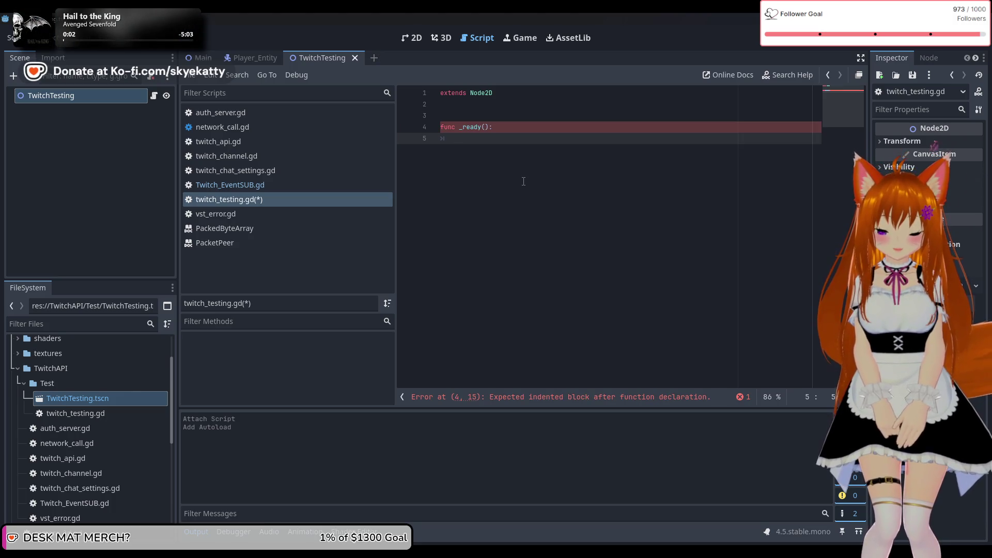
type("TS")
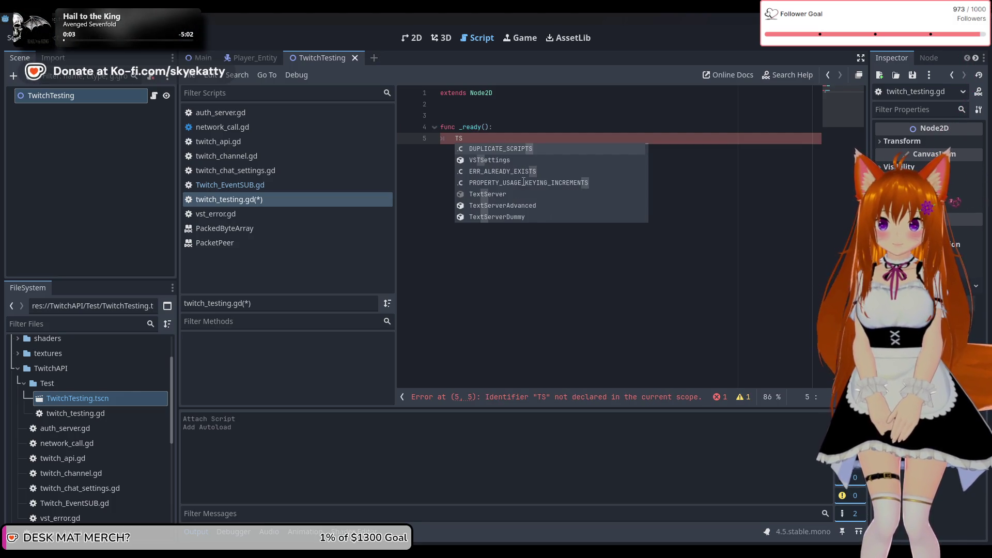
type("UB")
key("Return")
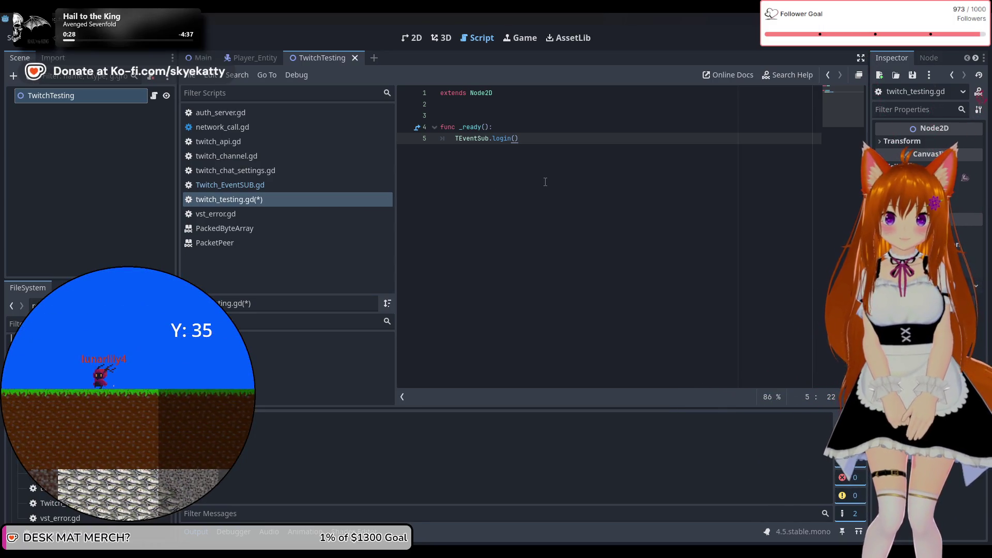
key("ctrl+s")
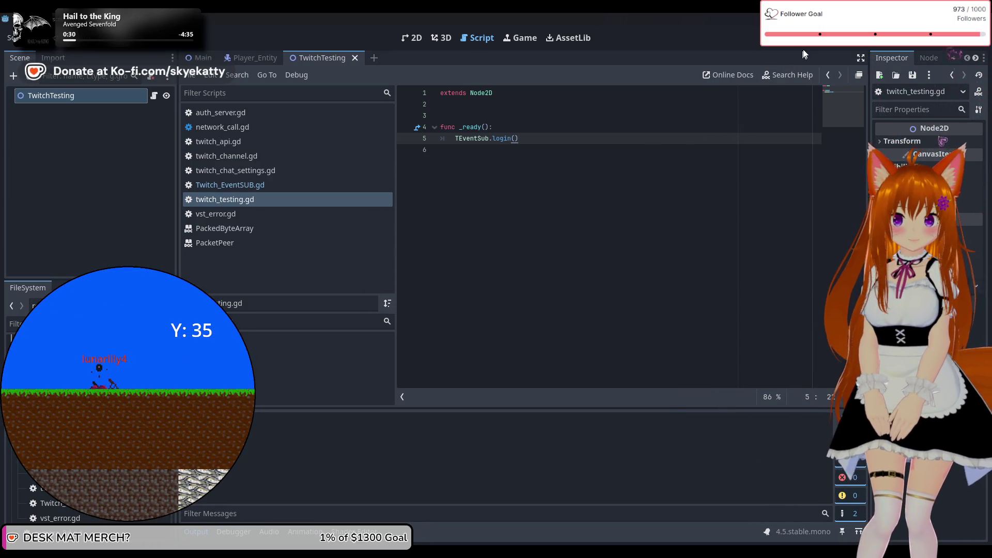
left_click(804, 38)
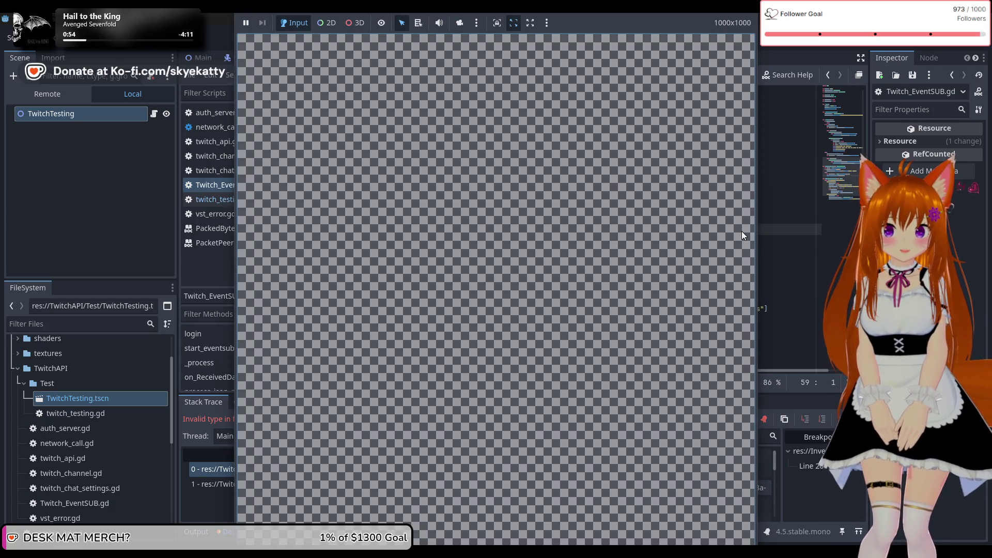
Inspect the failing process_json_response call on line 59 and its JSON-typed parameter on line 61.
left_click(809, 222)
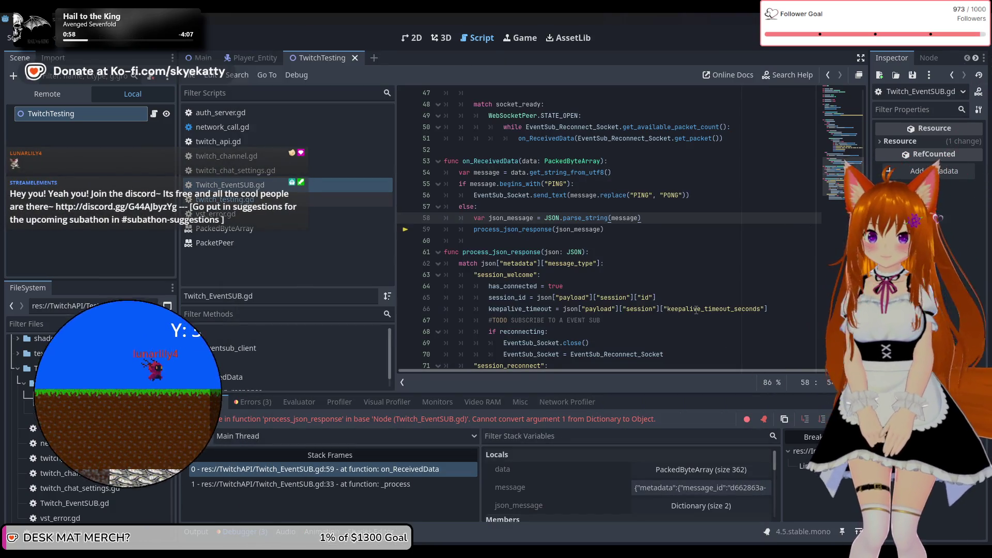
scroll(693, 305, "up", 2)
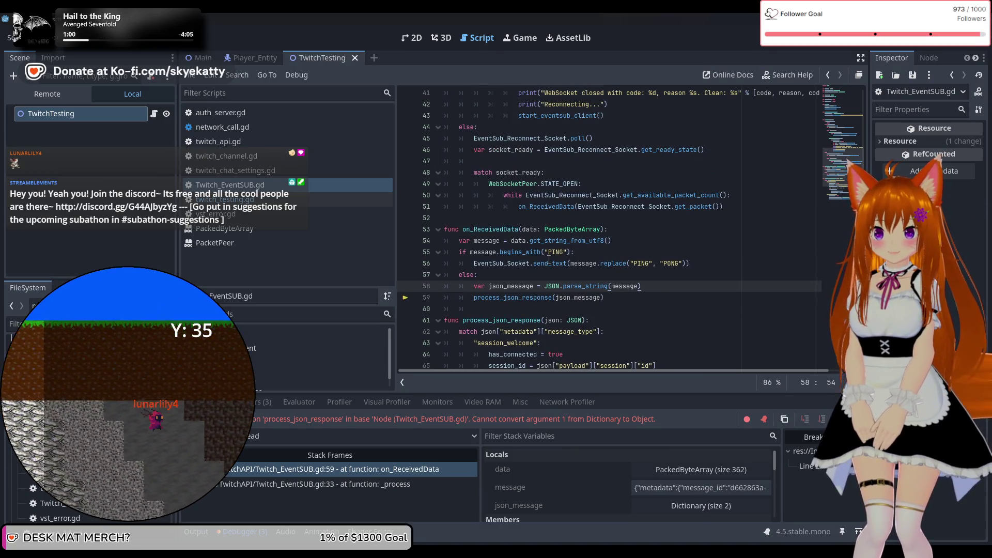
scroll(516, 261, "down", 1)
mouse_move(509, 259)
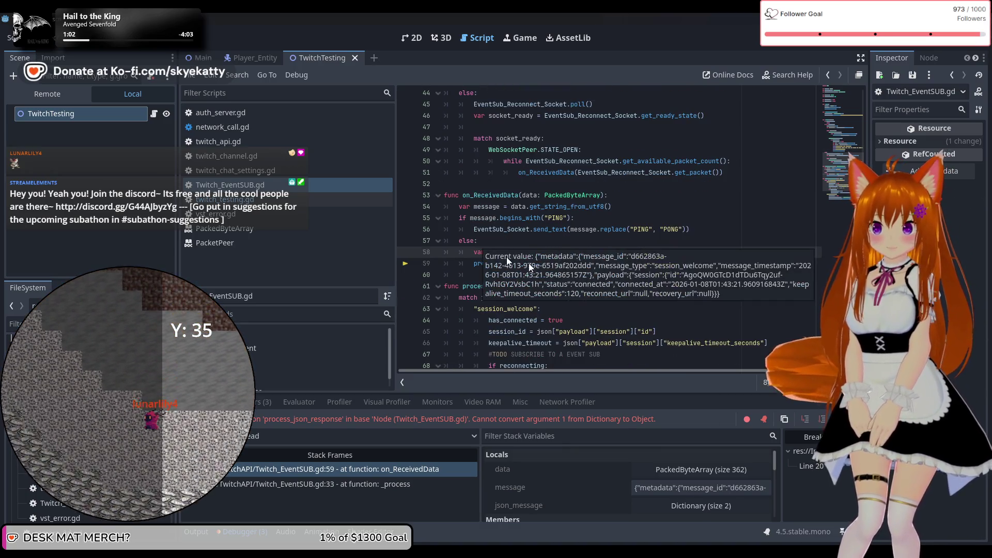
scroll(517, 261, "up", 3)
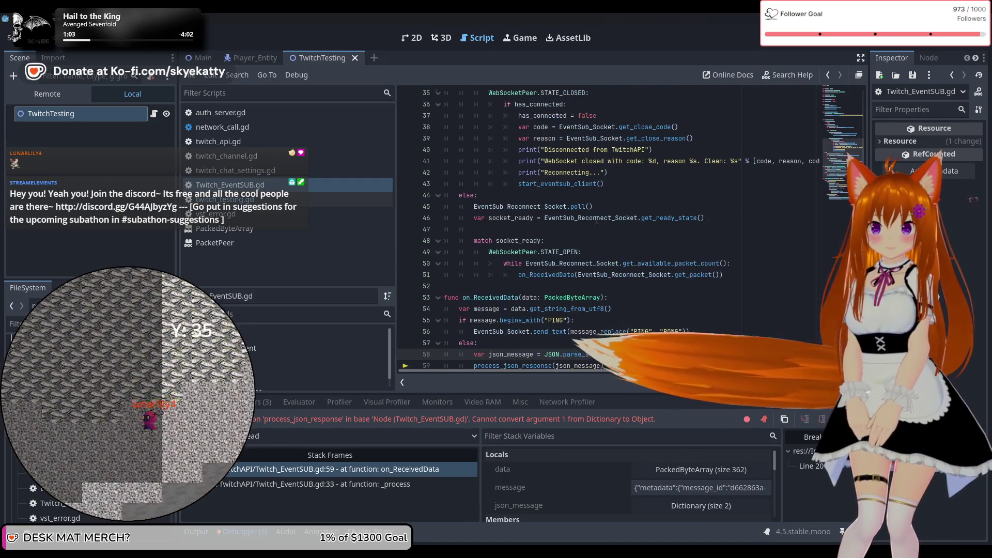
scroll(597, 220, "down", 2)
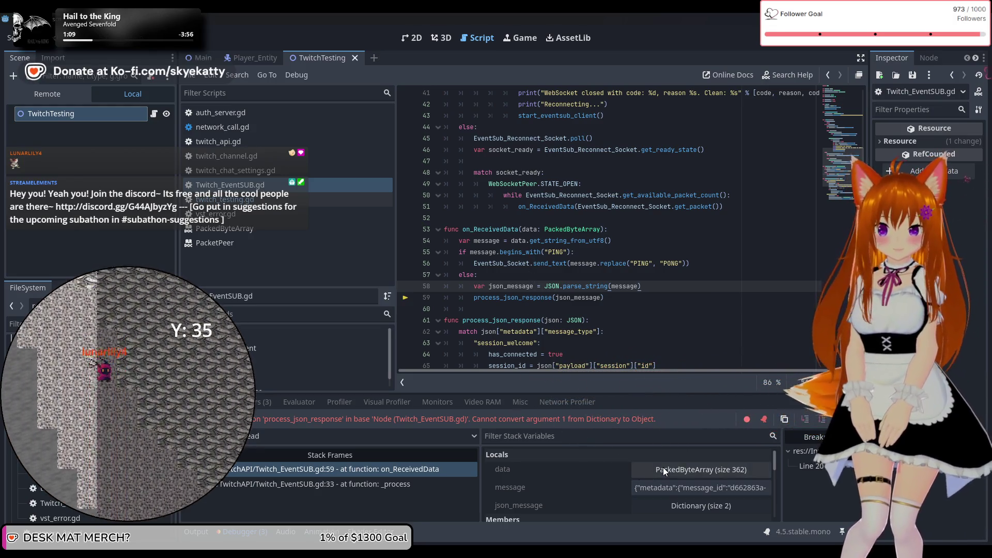
mouse_move(678, 491)
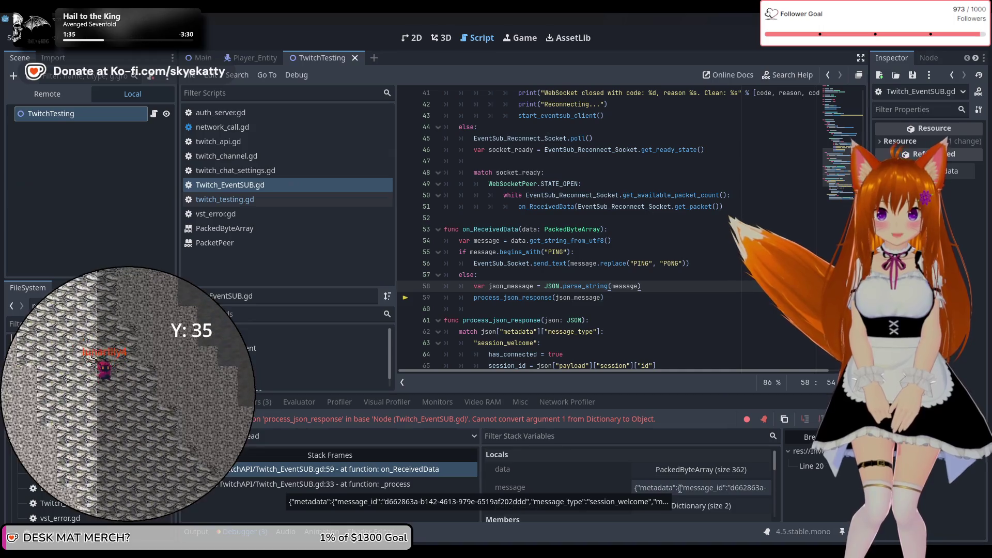
left_click(579, 320)
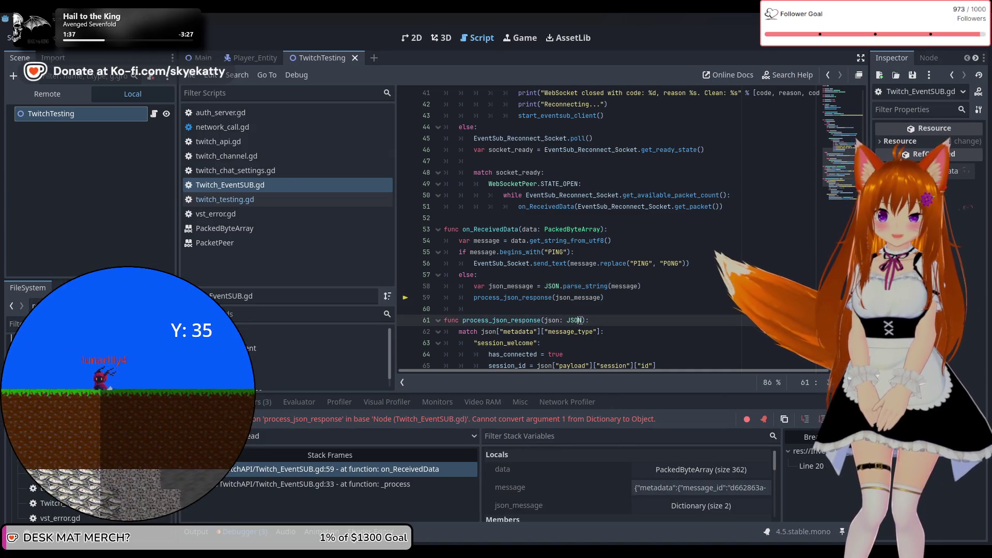
Change line 61's json parameter type from JSON to Dictionary and rerun the project.
key("BackSpace")
key("BackSpace")
key("BackSpace")
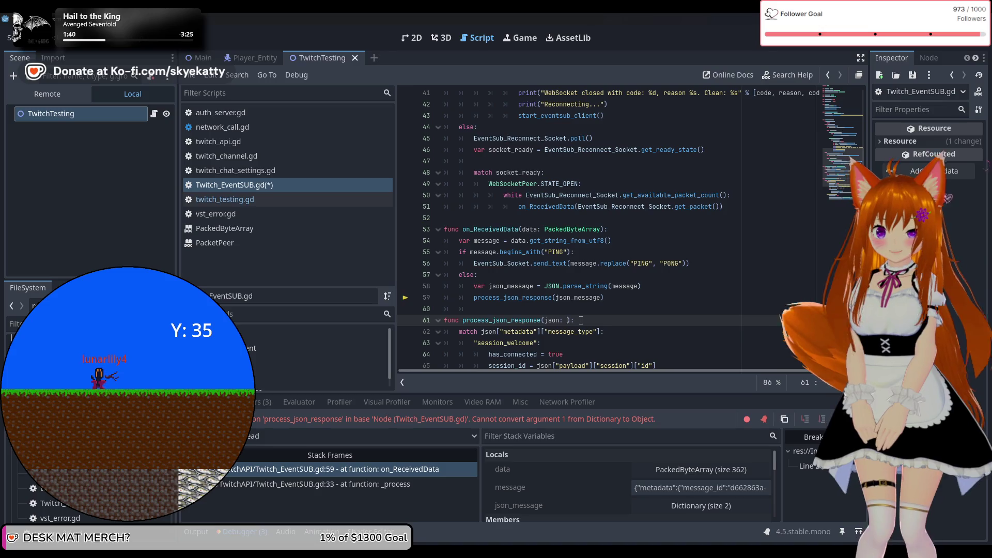
type("Dic")
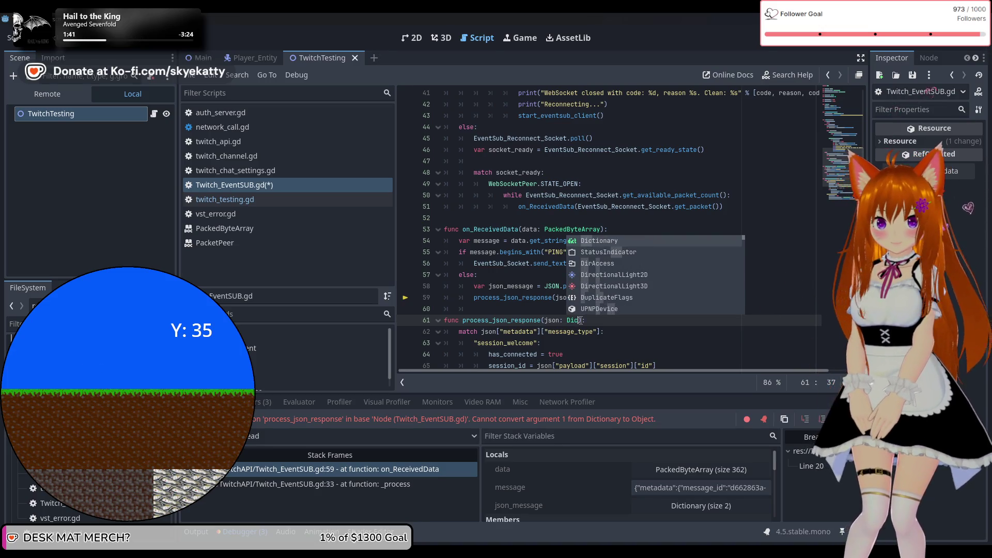
key("Return")
left_click(613, 333)
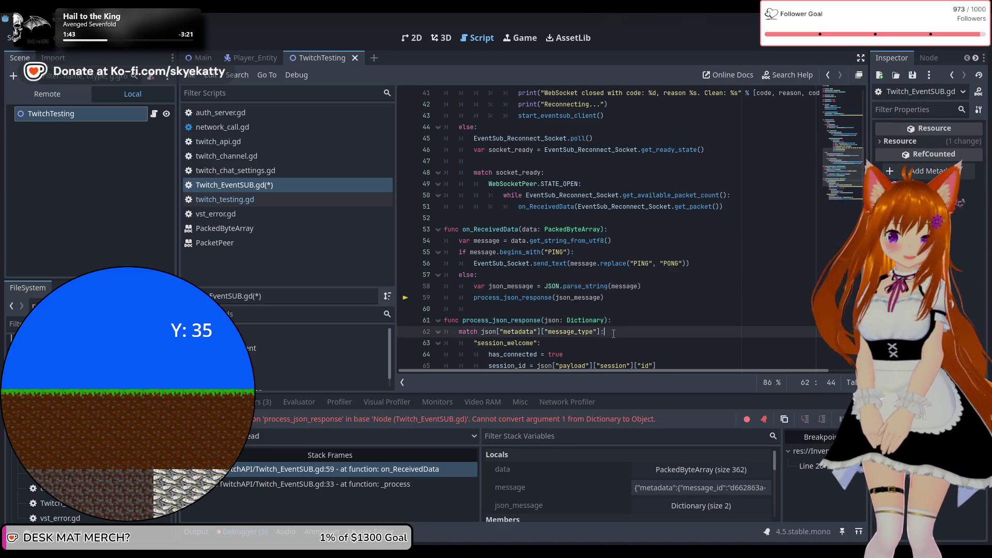
left_click(666, 320)
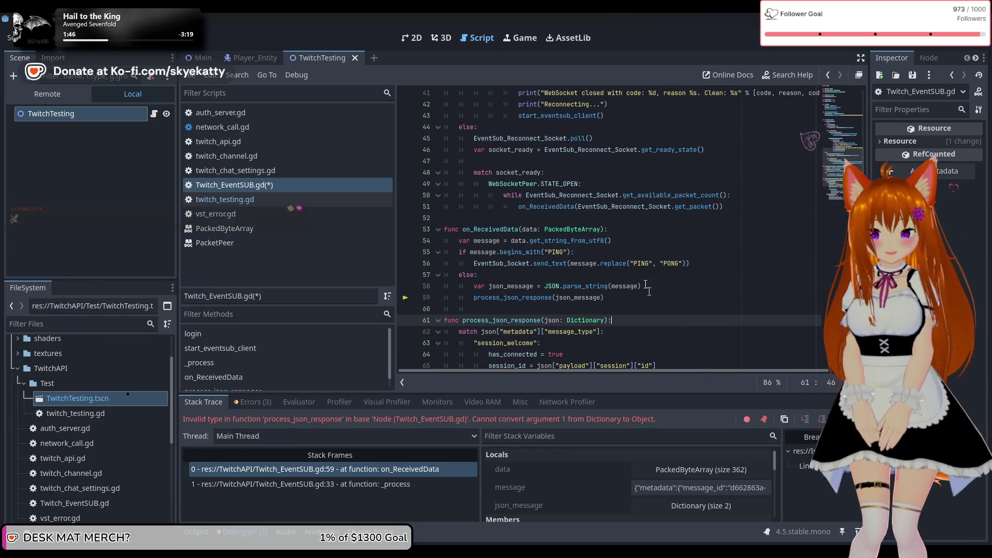
left_click(708, 300)
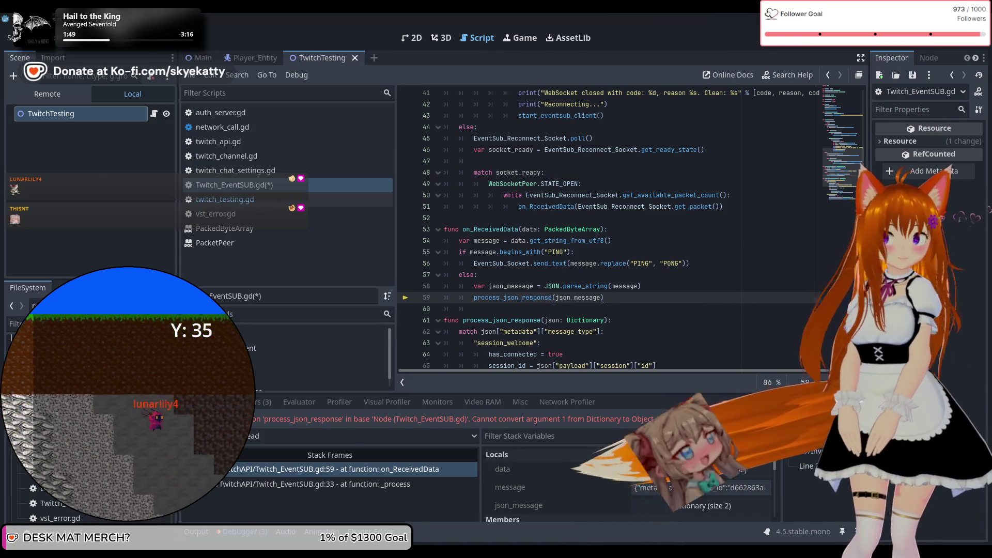
key("F5")
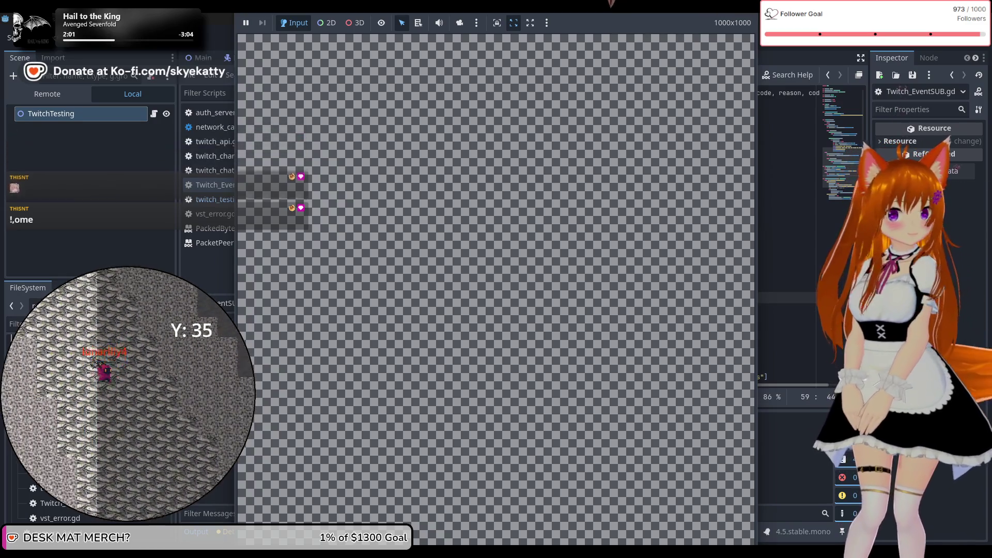
End the game and debugging session, then scroll Twitch_EventSUB.gd back to its first line.
key("F8")
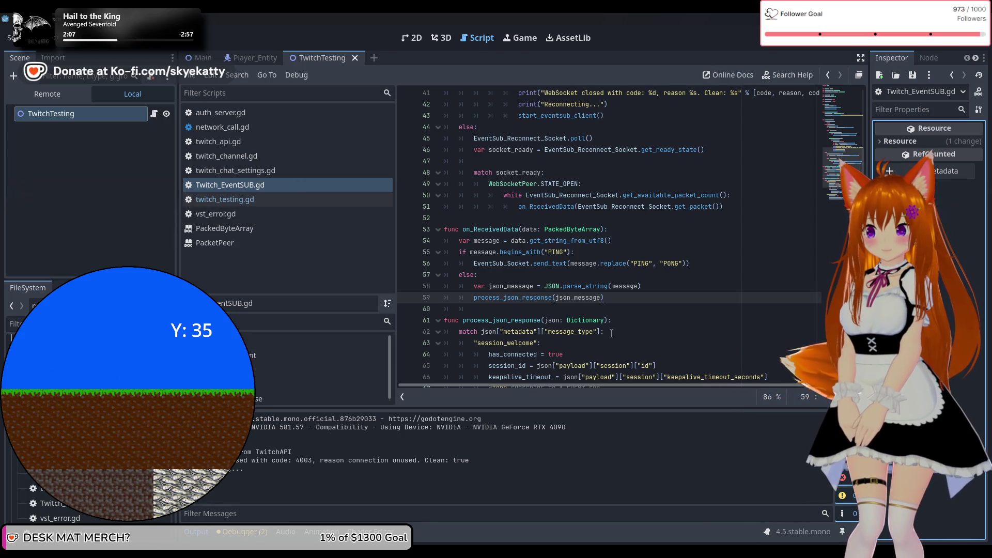
scroll(611, 334, "down", 4)
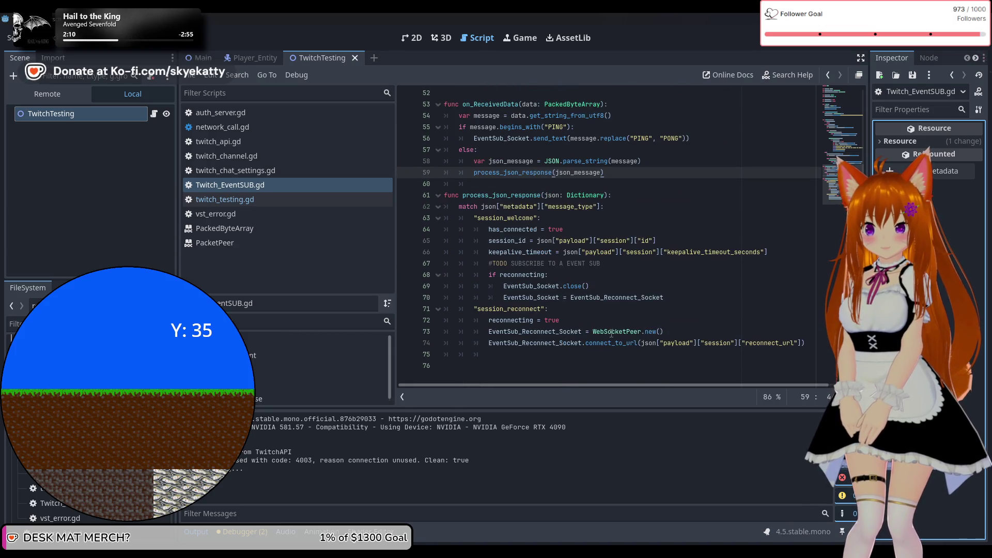
scroll(611, 333, "up", 7)
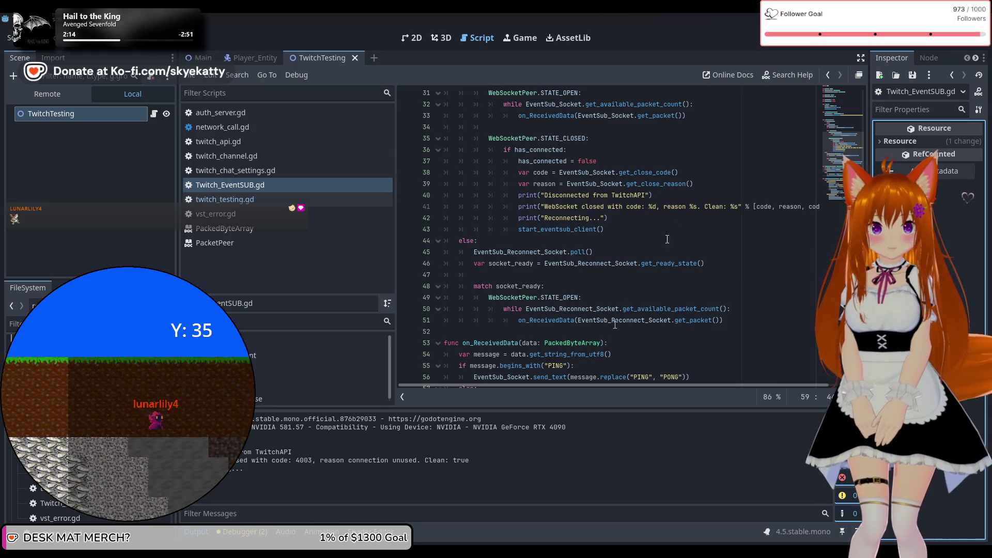
left_click(855, 45)
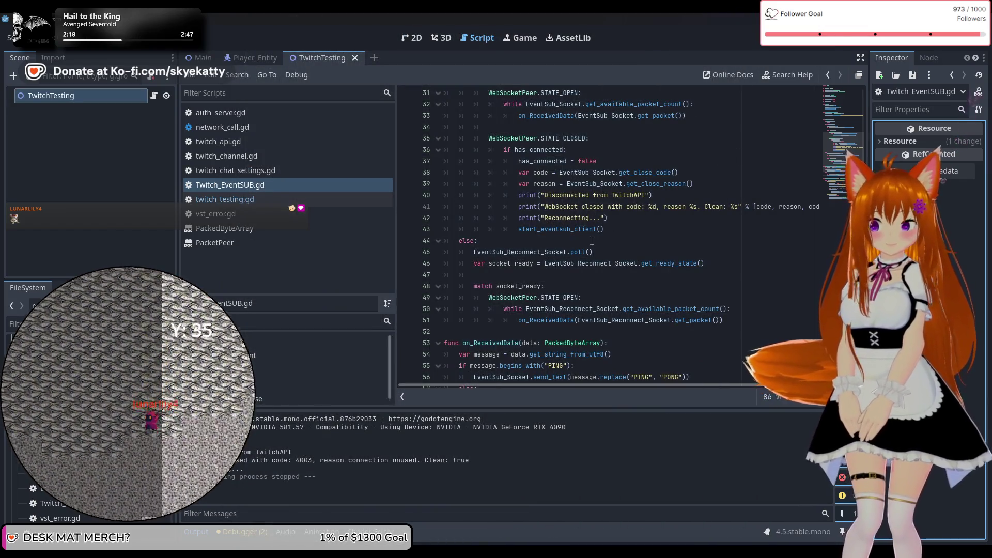
scroll(597, 229, "up", 5)
scroll(597, 229, "up", 5)
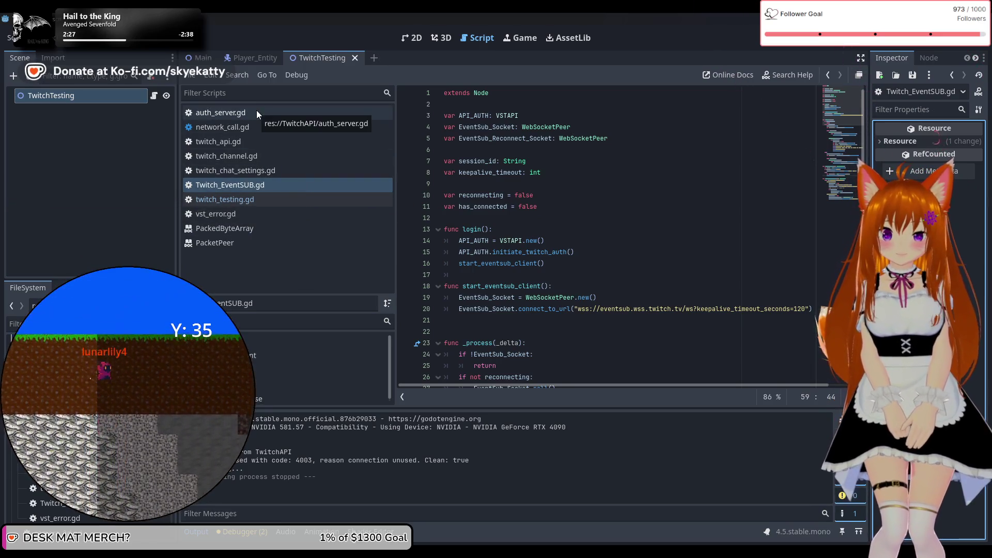
left_click(85, 38)
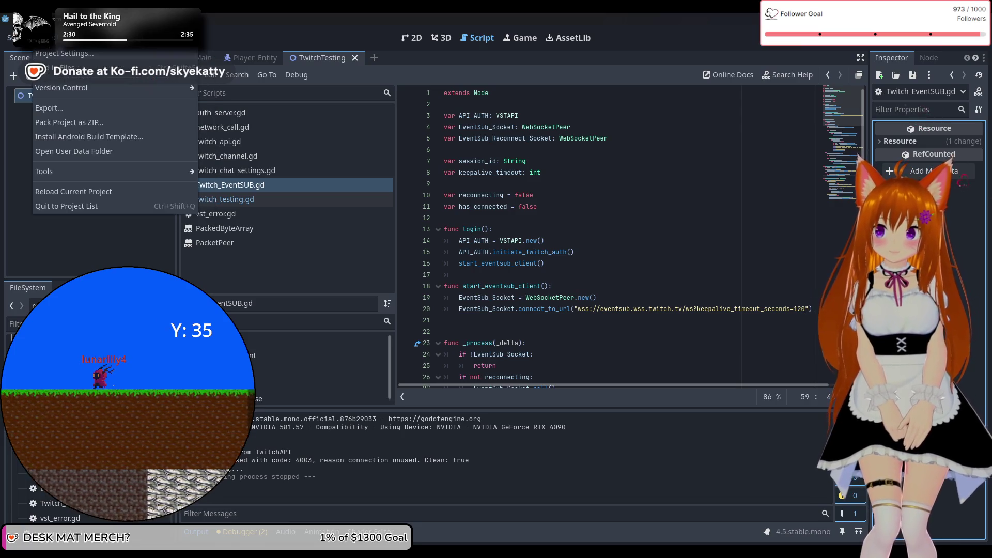
left_click(54, 51)
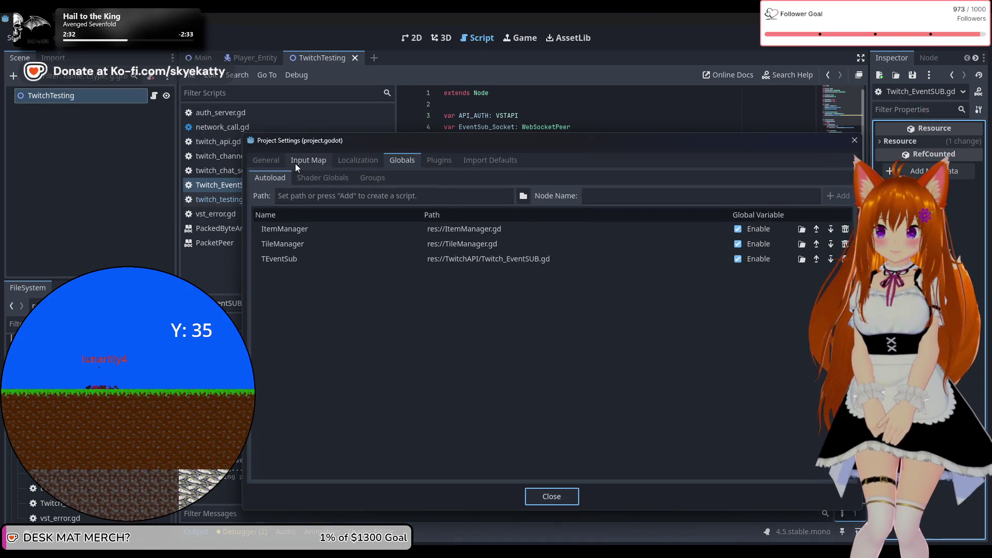
left_click(296, 164)
left_click(358, 160)
left_click(300, 160)
left_click(265, 160)
scroll(307, 383, "down", 1)
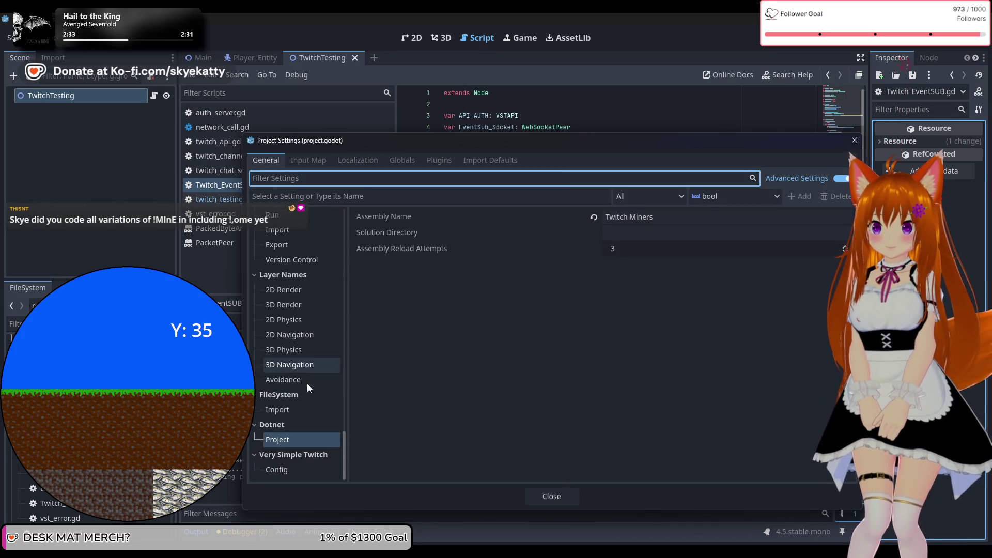
left_click(296, 439)
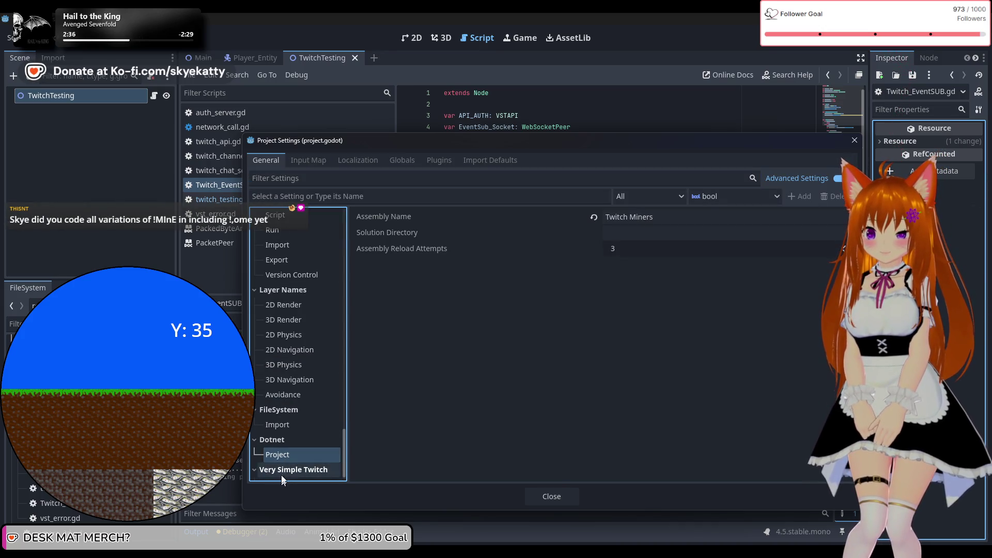
left_click(285, 469)
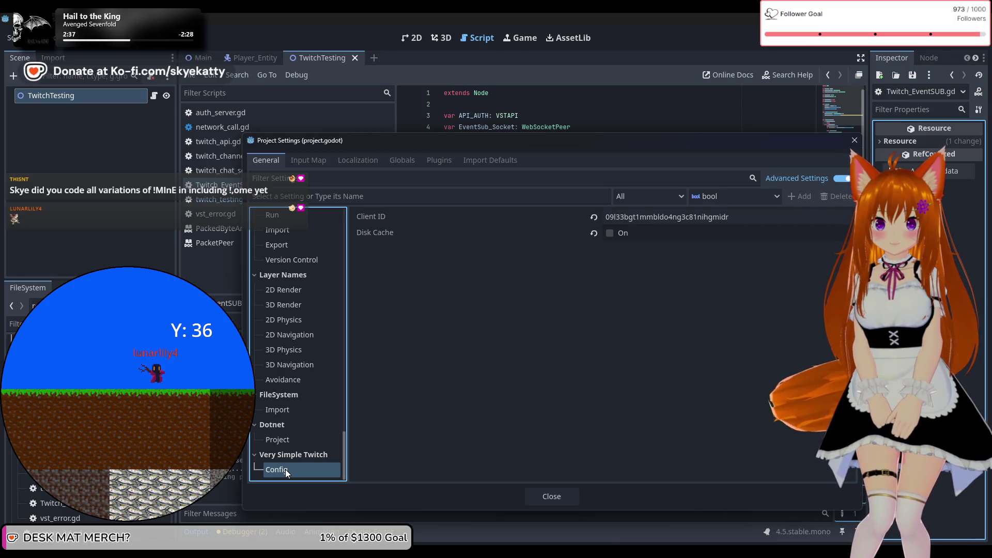
left_click(564, 491)
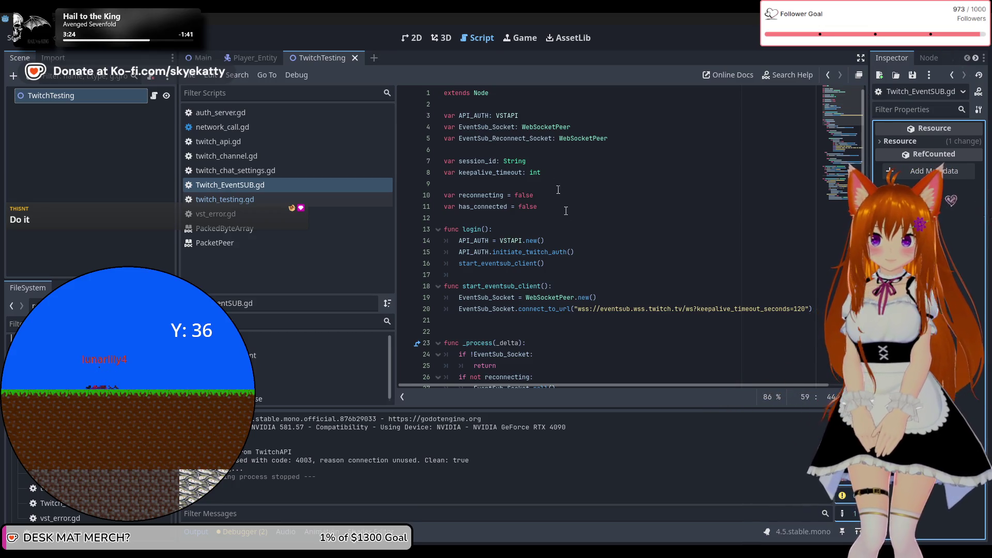
Open twitch_api.gd and read initiate_twitch_auth, which builds the OAuth URL from VSTSettings.
left_click(241, 141)
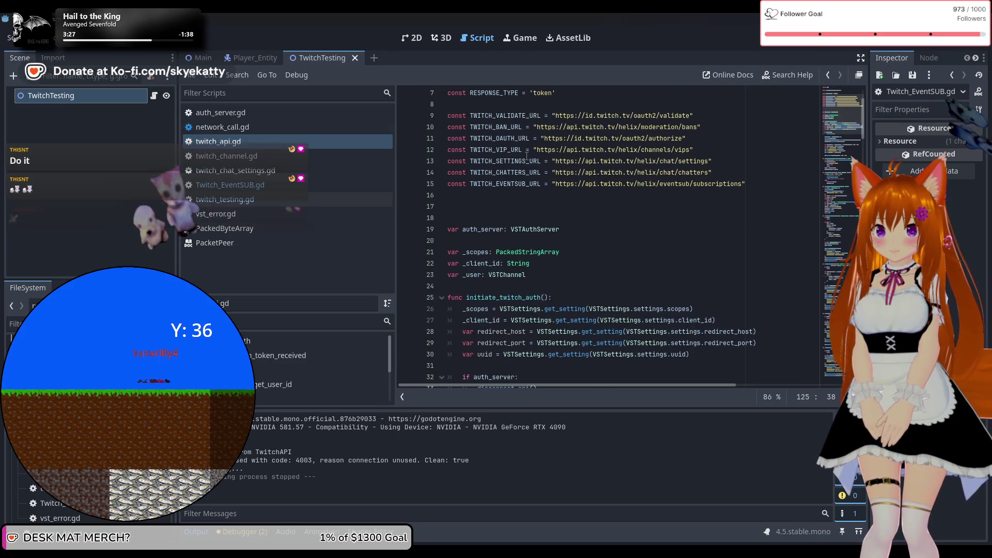
scroll(526, 155, "down", 2)
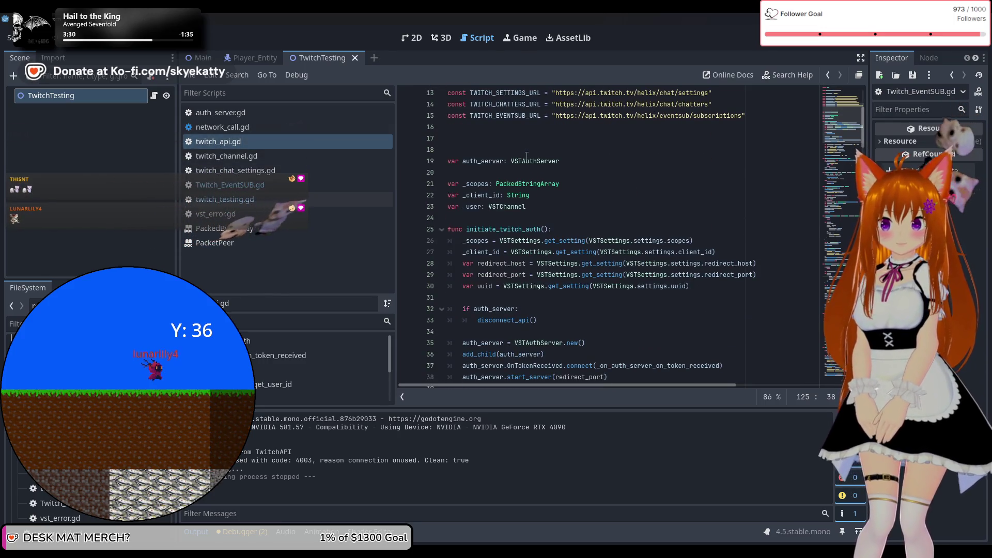
scroll(526, 155, "down", 2)
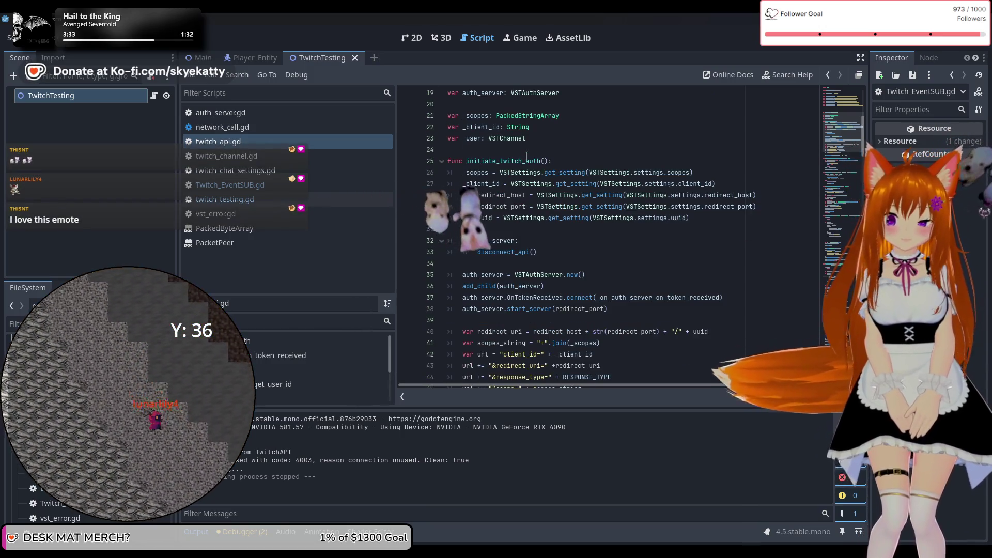
scroll(526, 155, "up", 1)
scroll(527, 154, "up", 1)
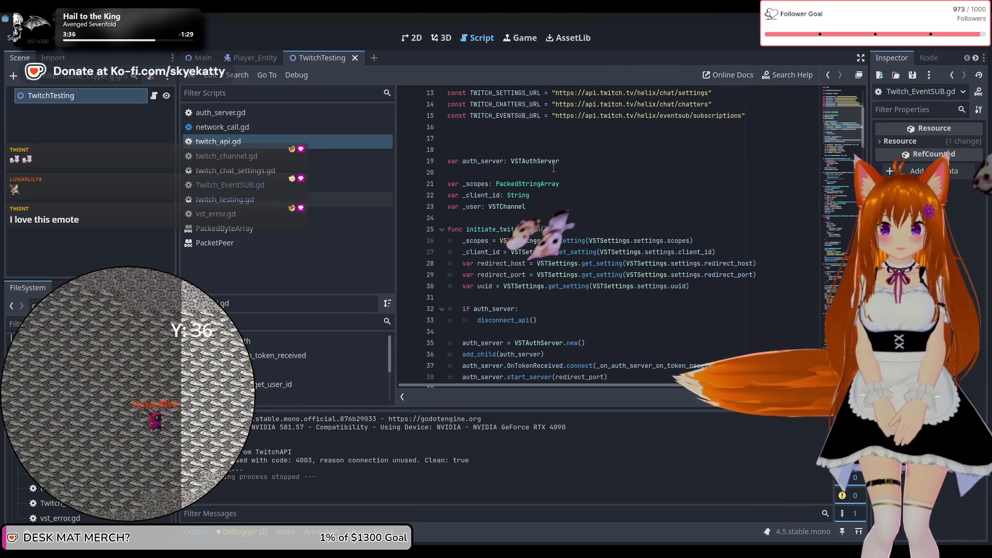
scroll(553, 168, "down", 1)
scroll(553, 168, "down", 2)
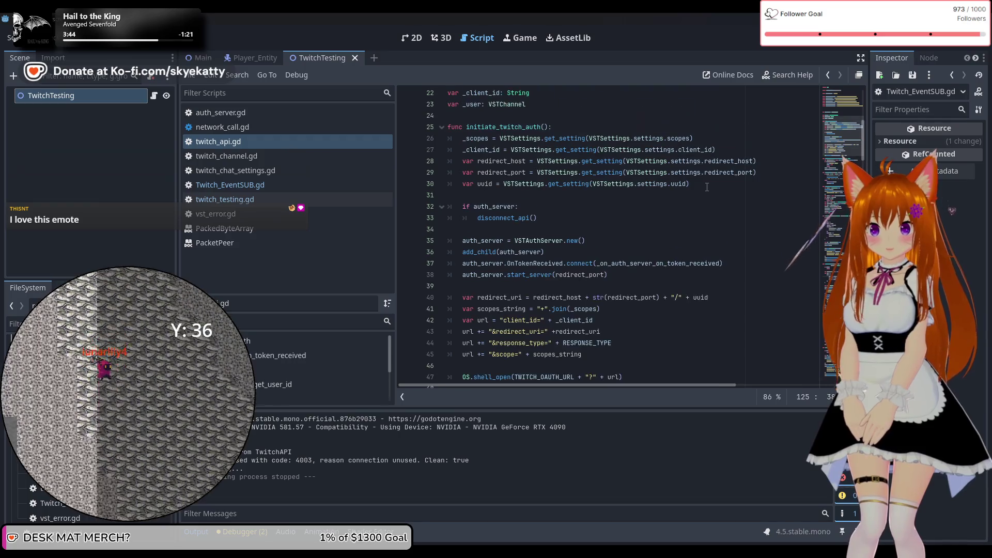
scroll(706, 187, "up", 5)
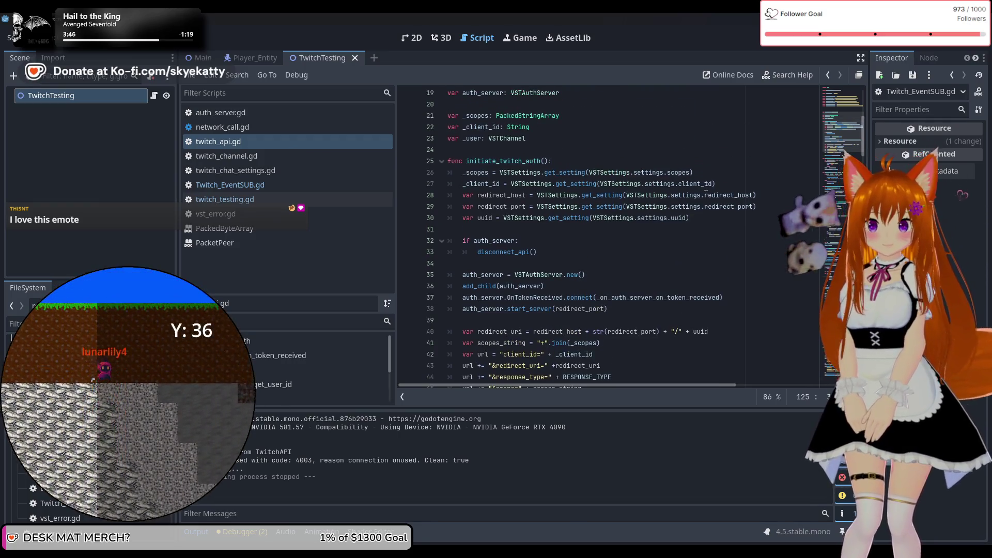
scroll(705, 187, "up", 2)
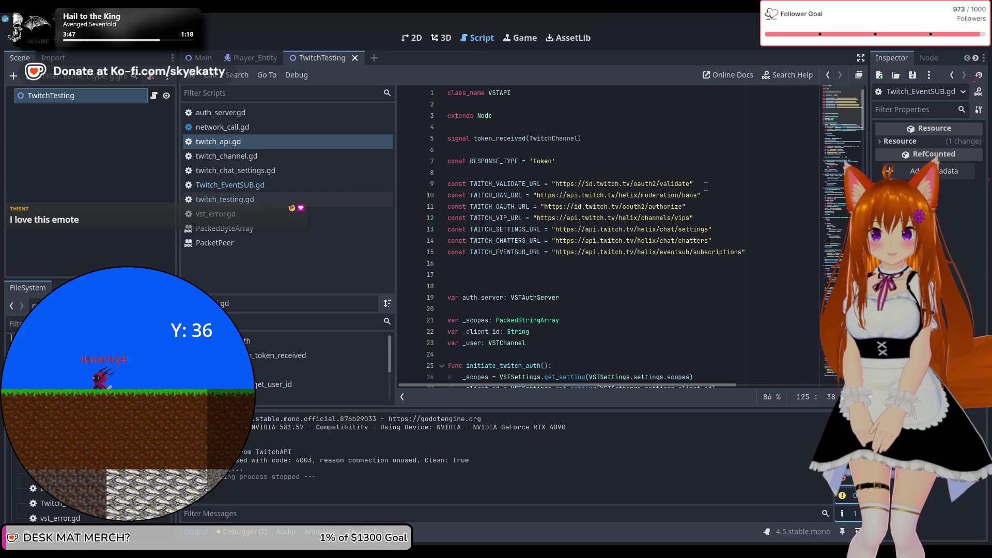
scroll(705, 187, "down", 4)
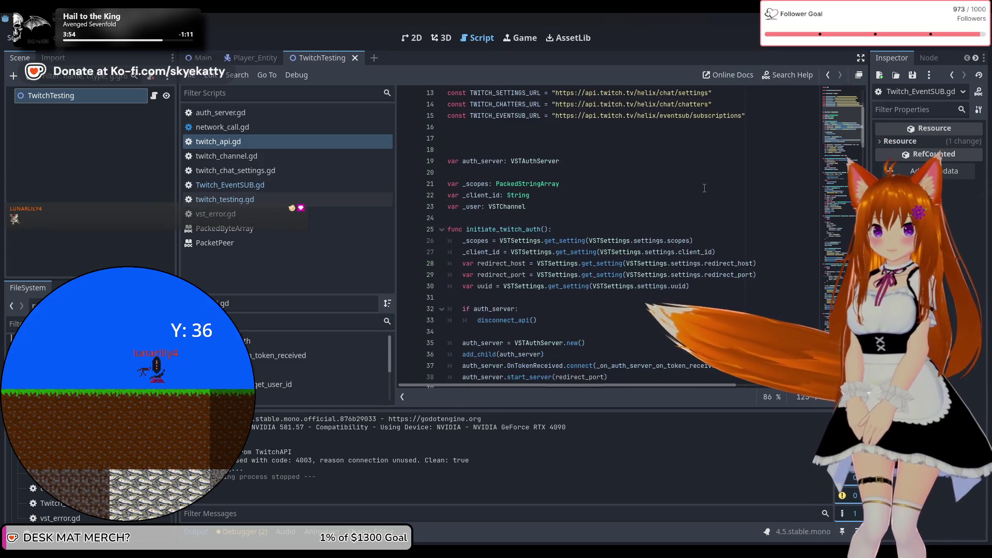
scroll(704, 188, "down", 4)
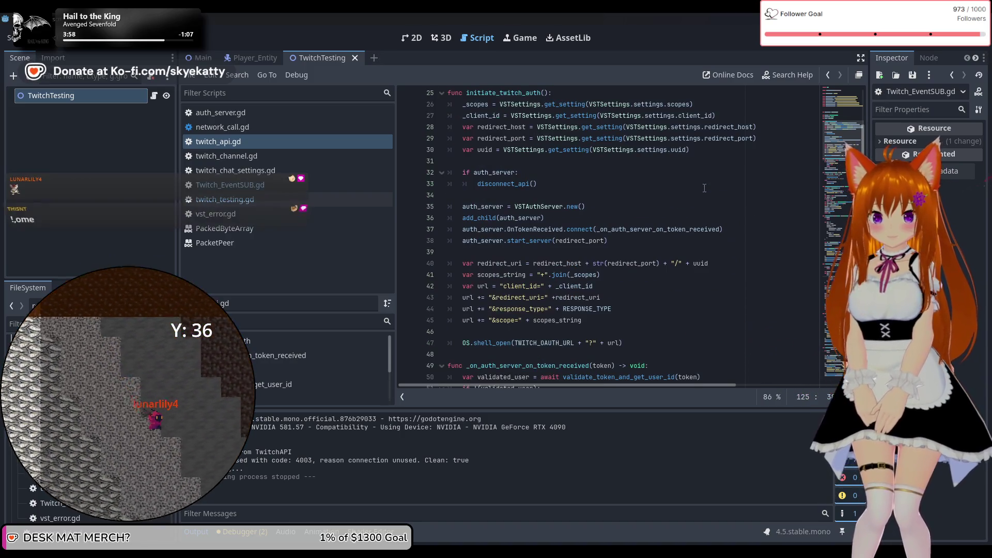
scroll(702, 188, "up", 2)
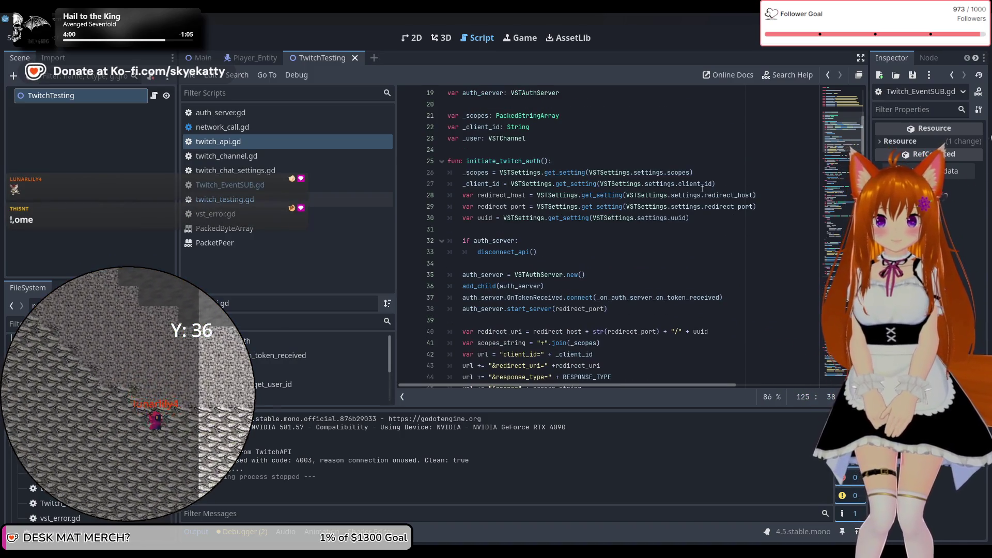
scroll(517, 171, "up", 3)
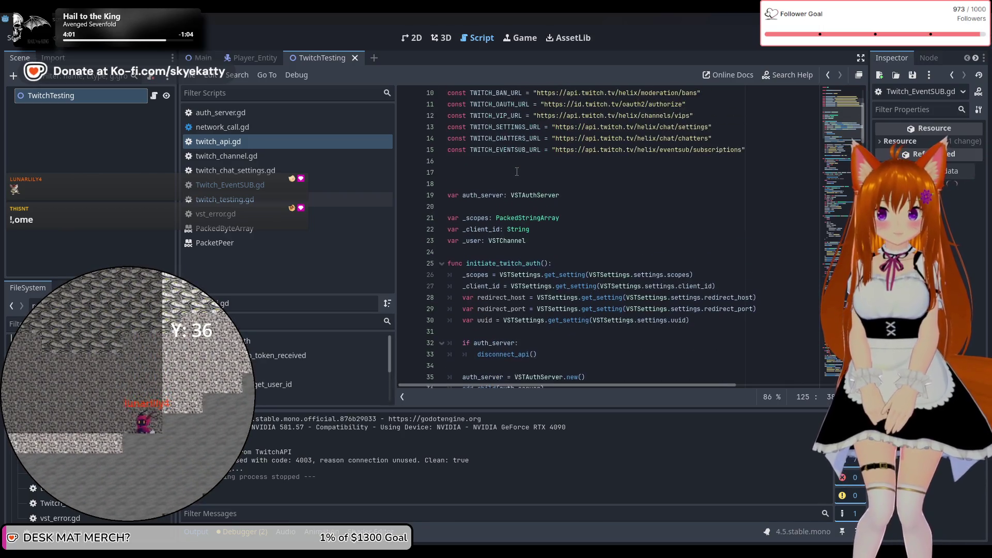
scroll(517, 171, "down", 2)
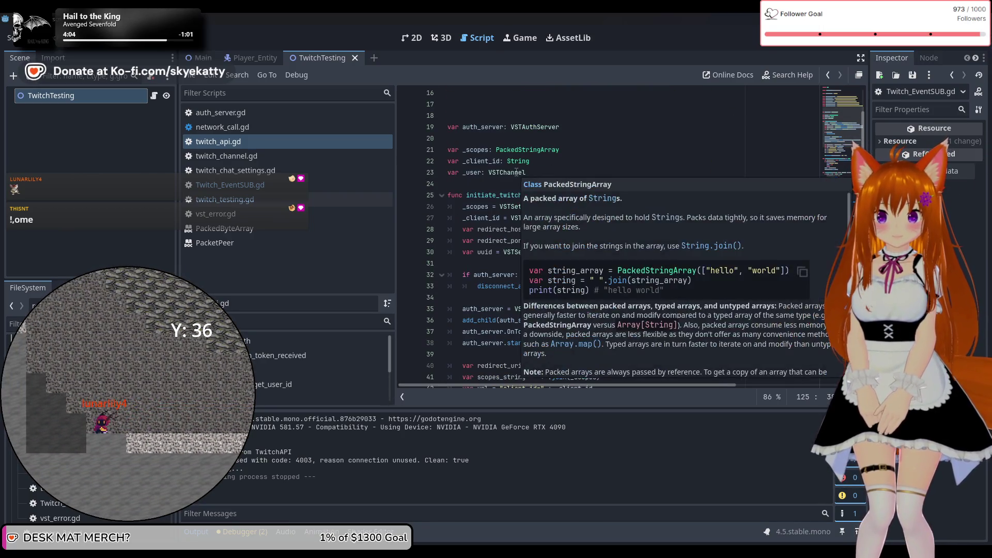
scroll(516, 173, "down", 2)
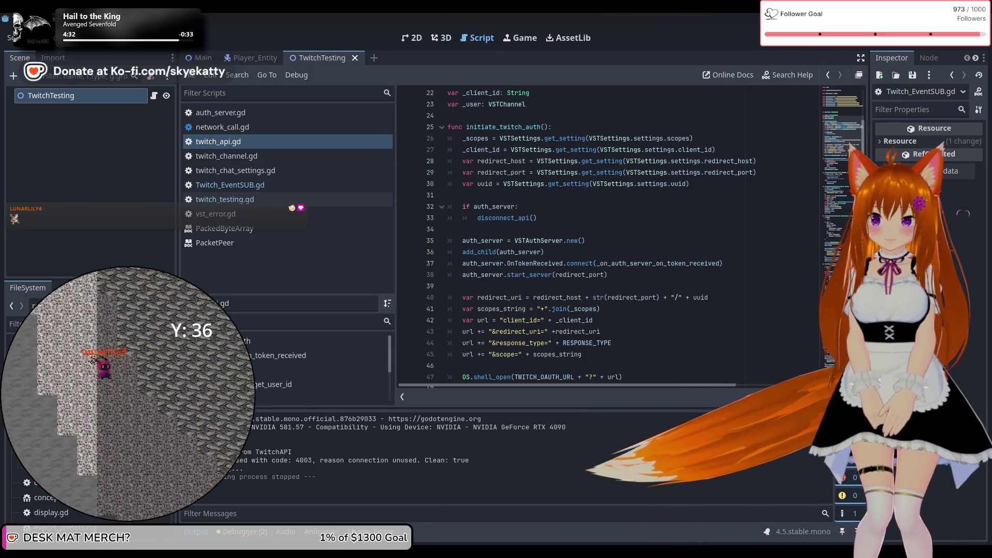
Open twitch_chat_settings.gd and scroll through its VSTSettings dictionary.
left_click(289, 174)
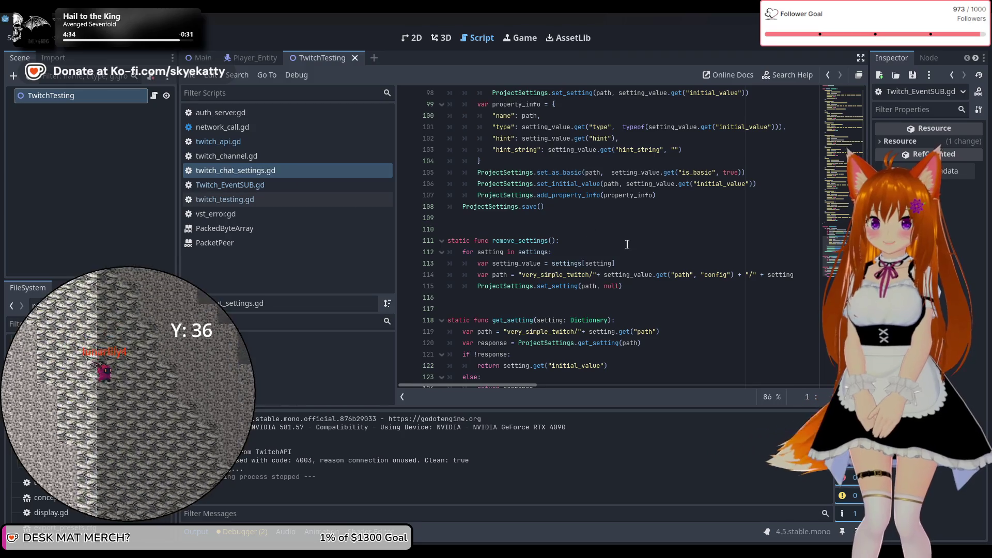
scroll(626, 246, "up", 5)
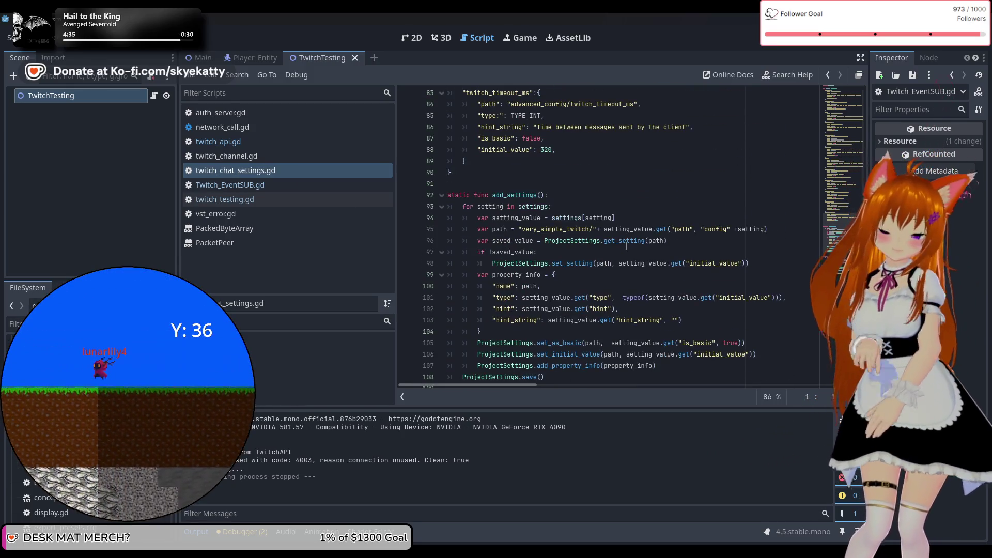
scroll(626, 246, "up", 20)
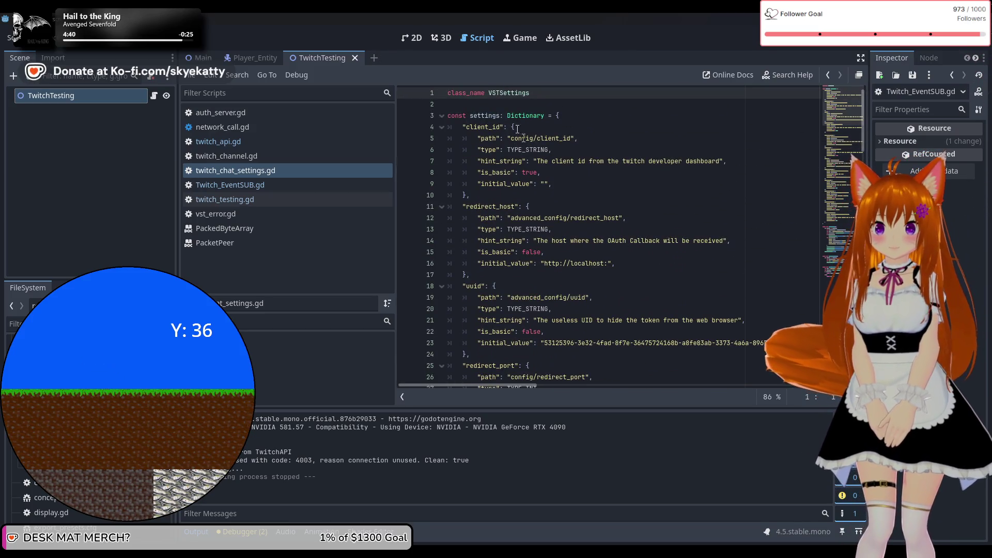
scroll(515, 125, "down", 8)
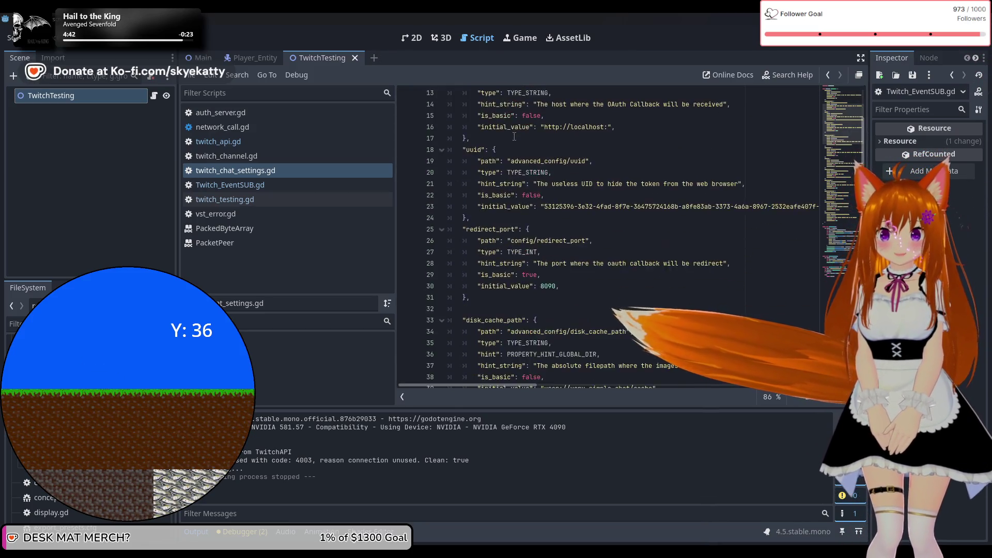
scroll(510, 157, "down", 16)
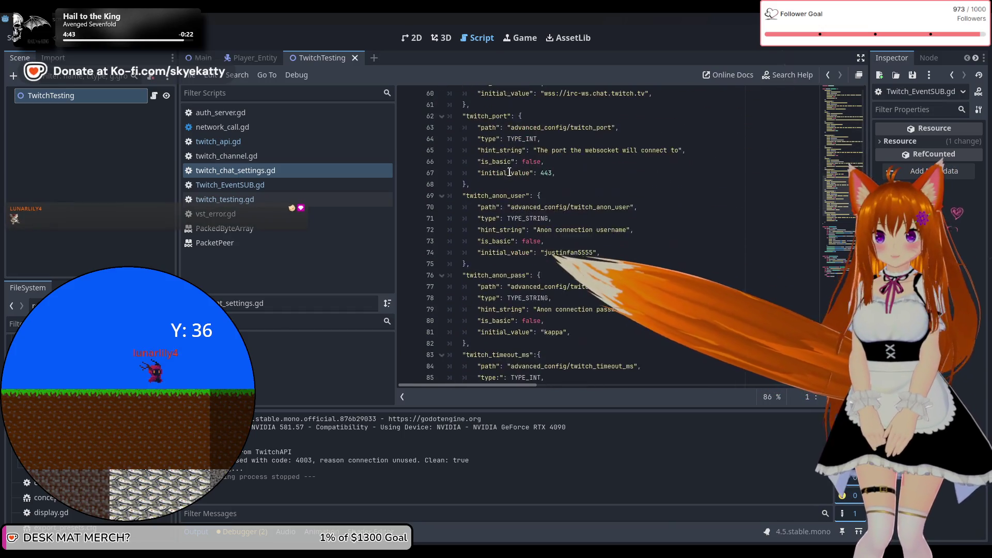
scroll(510, 182, "down", 6)
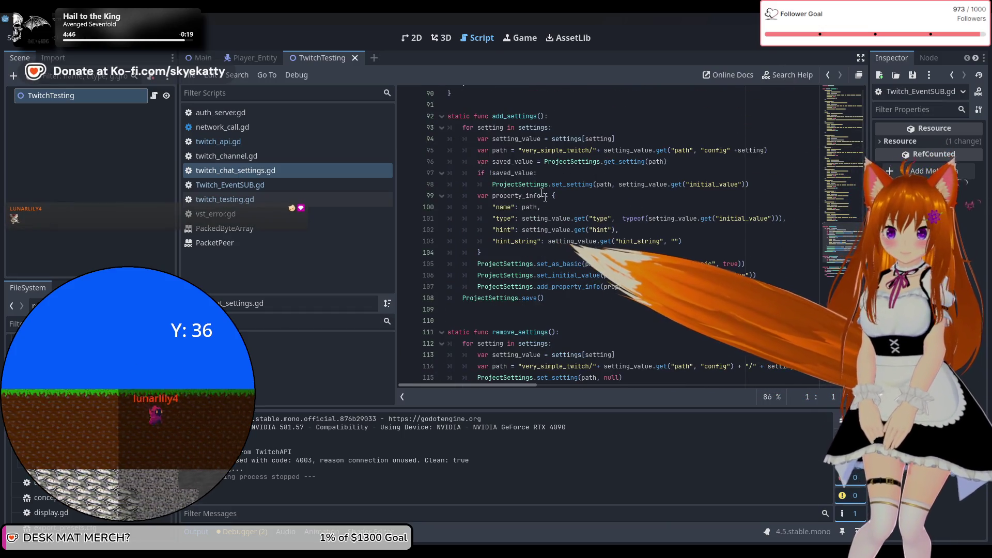
Examine the add_settings function on line 92, selecting its name, then minimize Godot to the desktop.
left_click(494, 117)
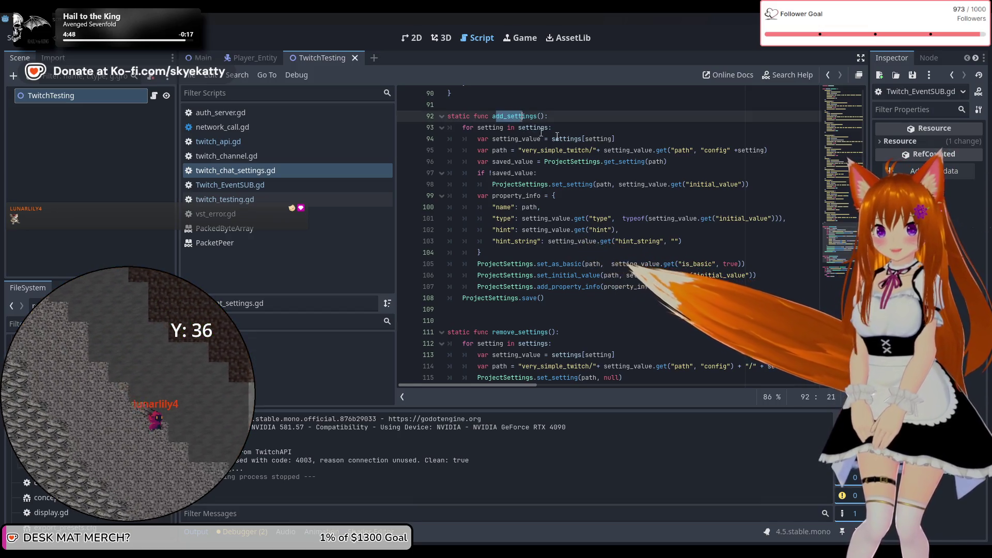
left_click(590, 150)
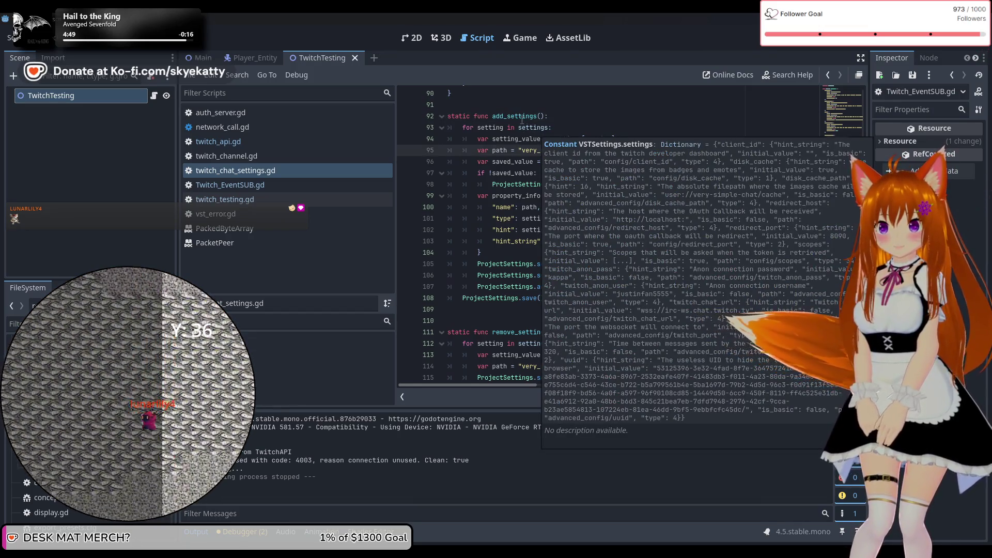
left_click(518, 114)
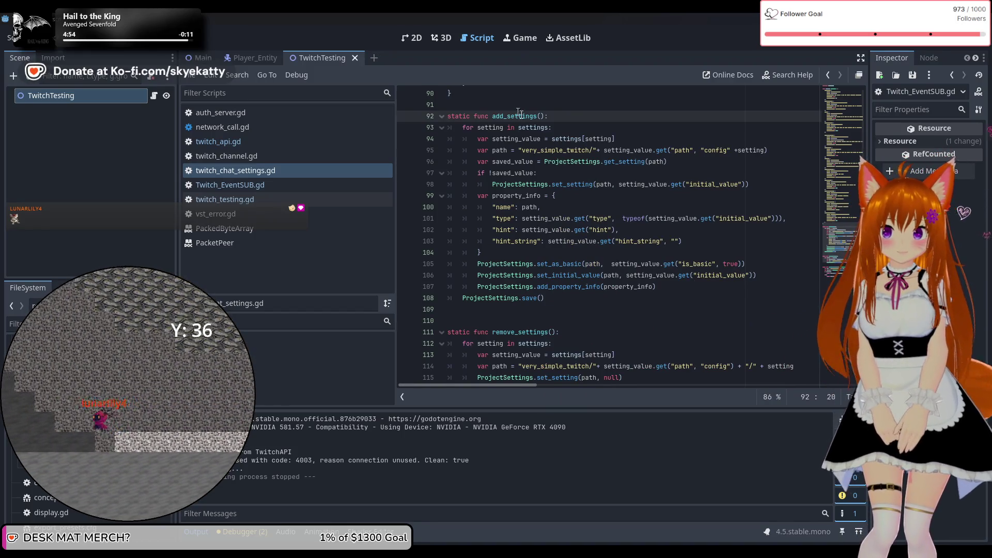
scroll(542, 166, "down", 3)
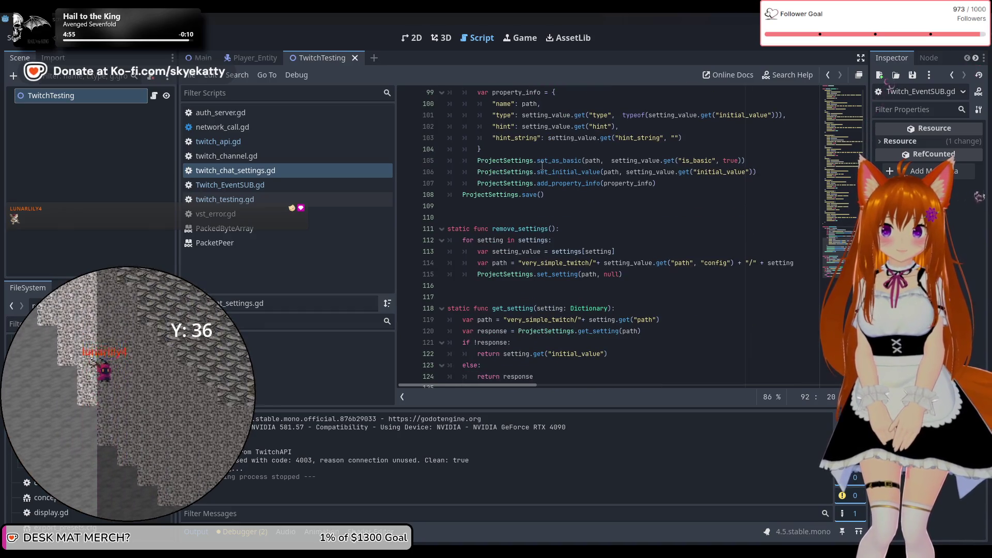
scroll(542, 165, "up", 3)
mouse_move(544, 164)
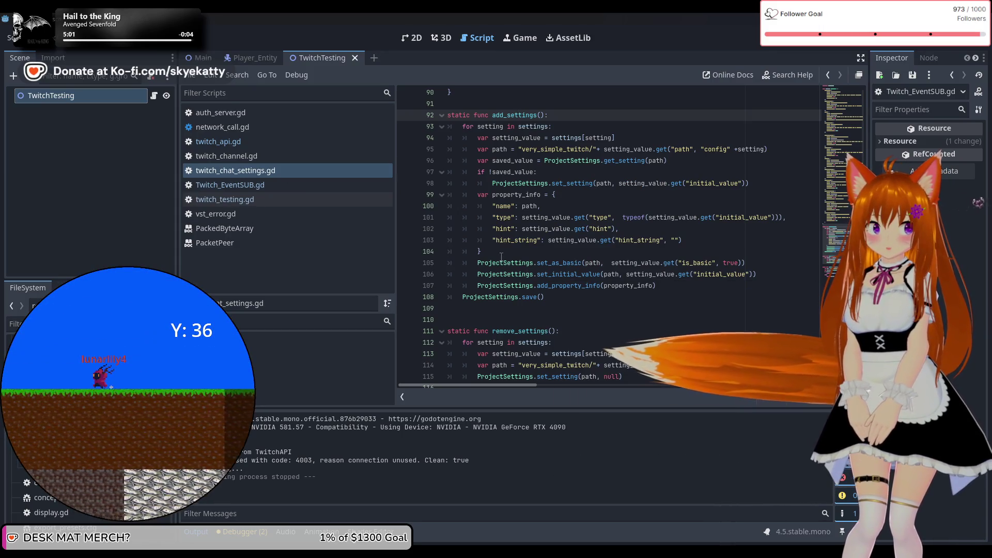
scroll(523, 132, "up", 1)
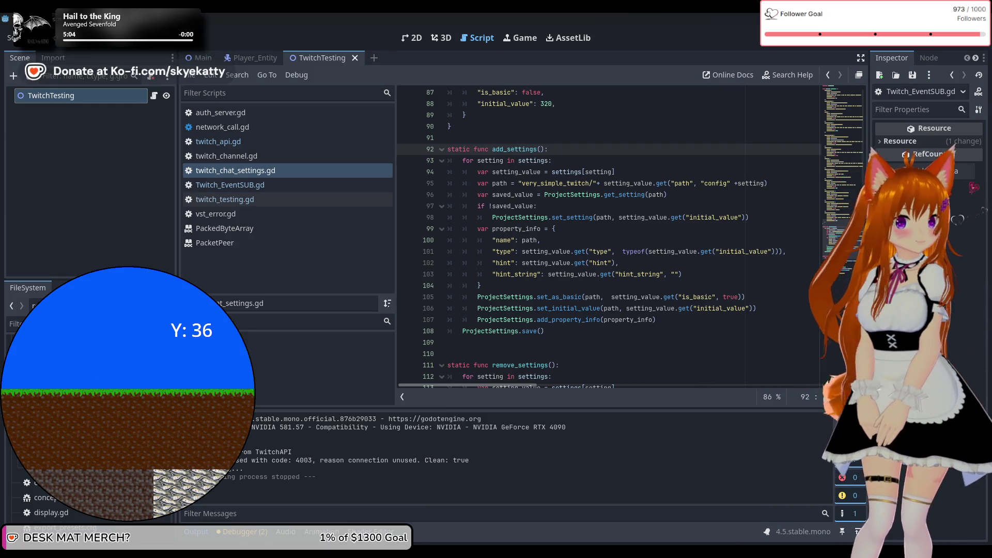
double_click(536, 149)
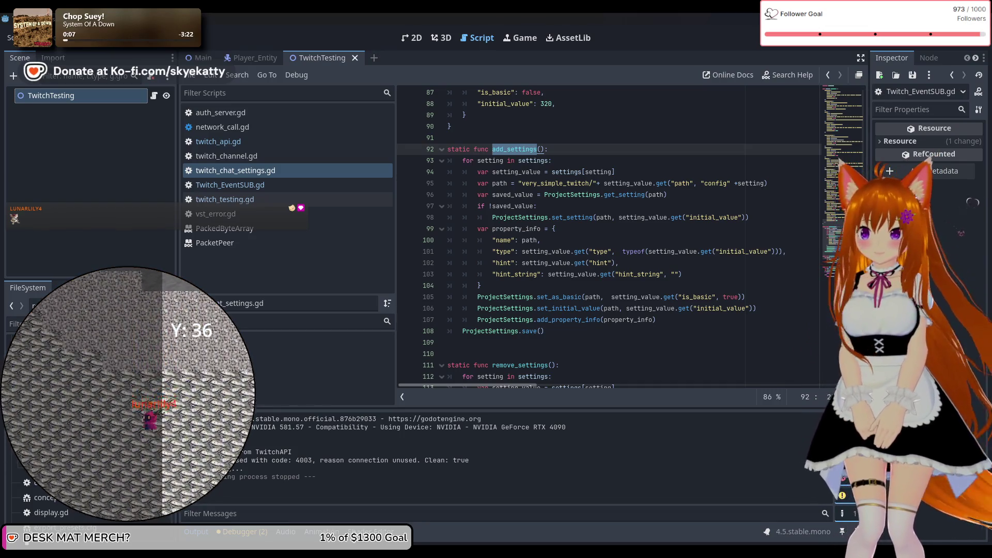
scroll(562, 279, "down", 2)
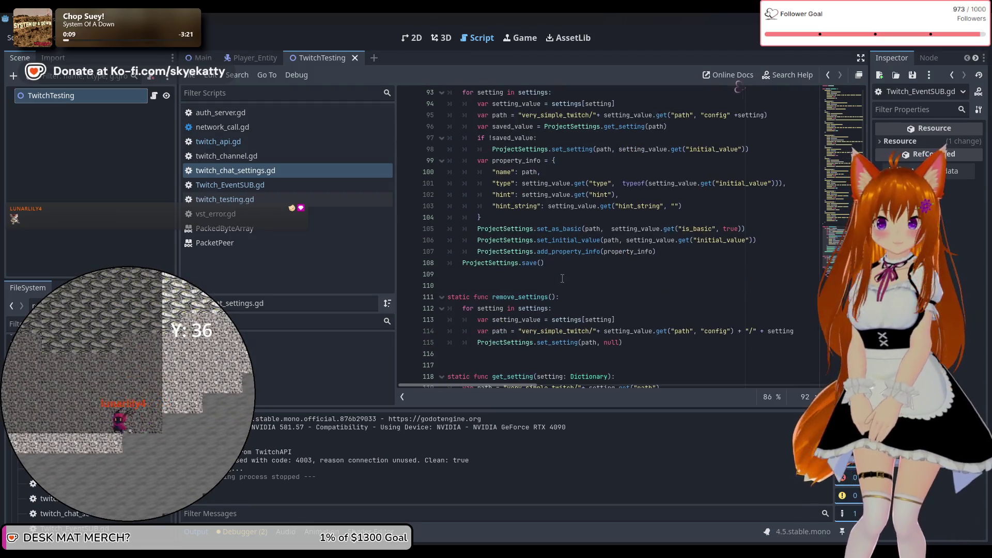
scroll(562, 278, "up", 2)
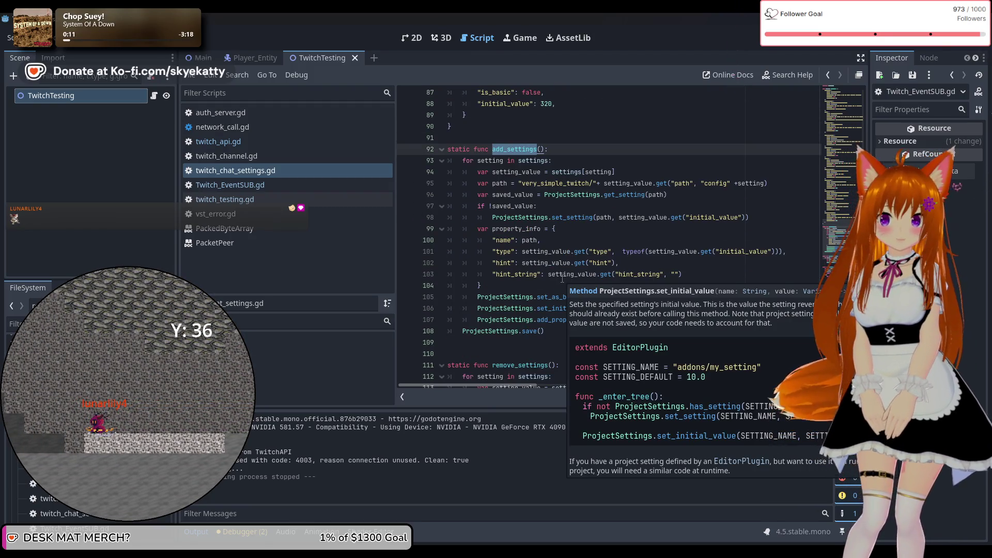
scroll(562, 279, "up", 10)
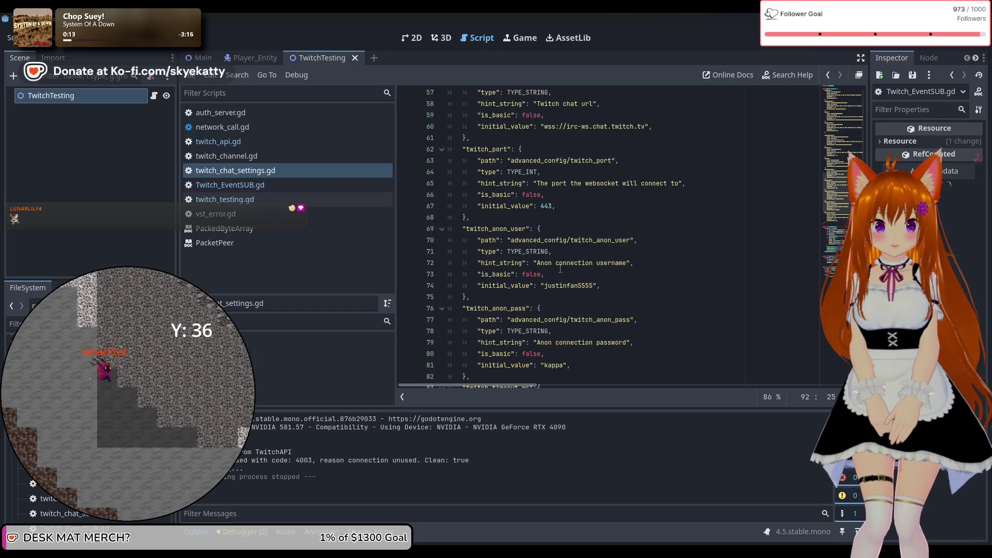
scroll(560, 269, "down", 5)
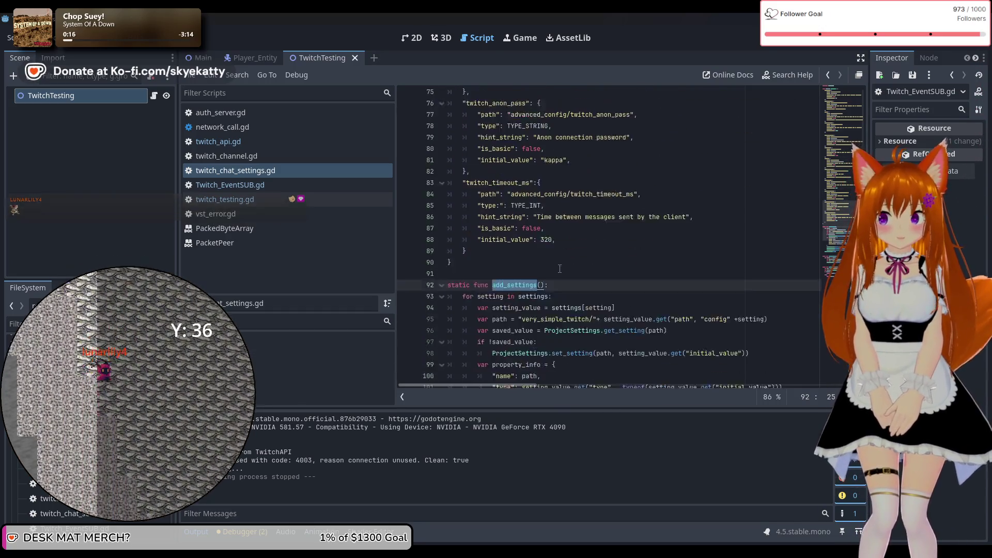
scroll(560, 269, "down", 7)
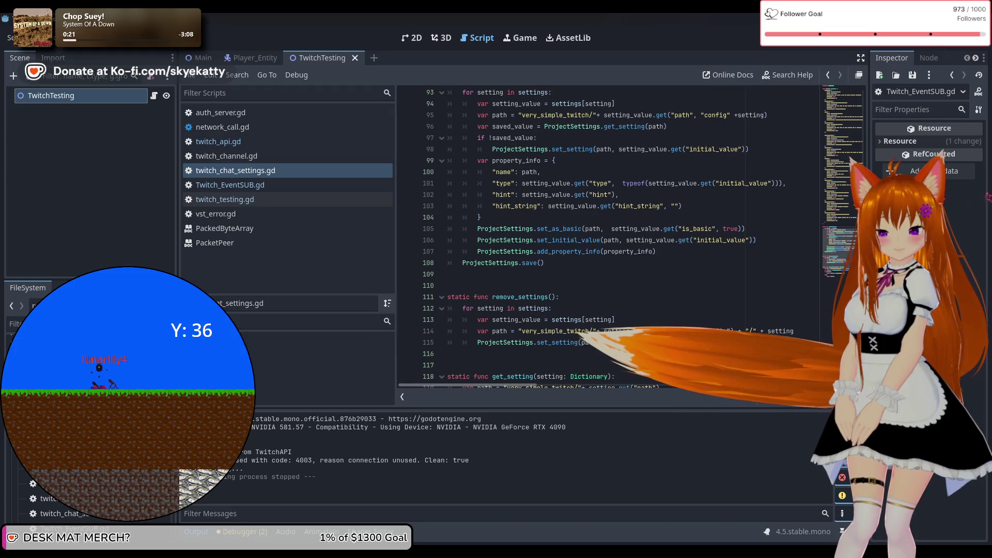
key("super+d")
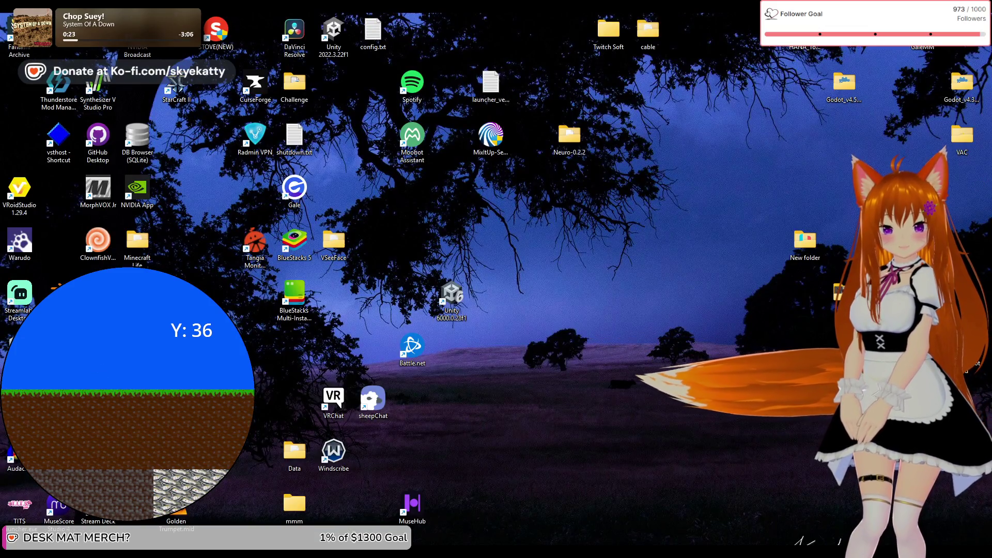
Return from the desktop to Godot and bring the Notepad++ window with twitch_node.gd forward.
key("super+d")
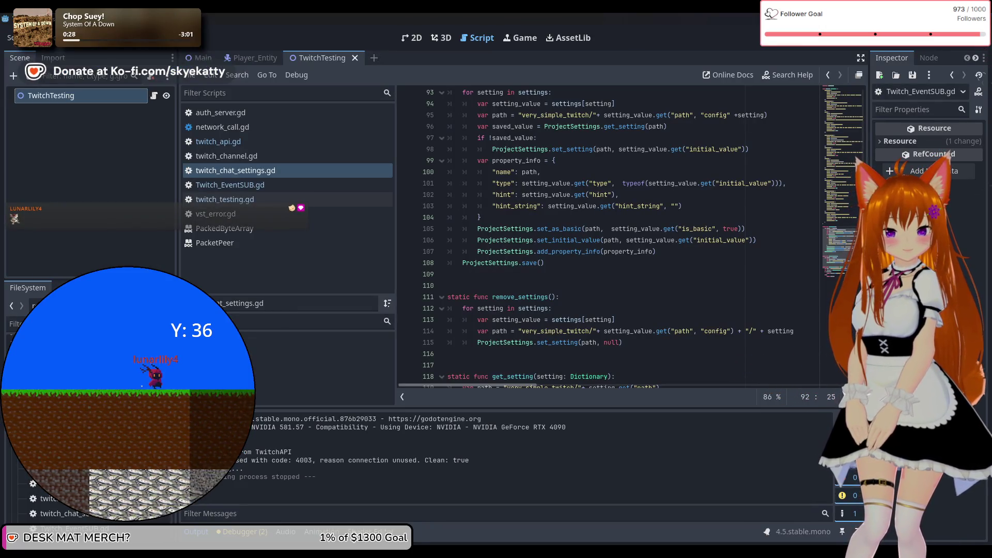
key("alt+Tab")
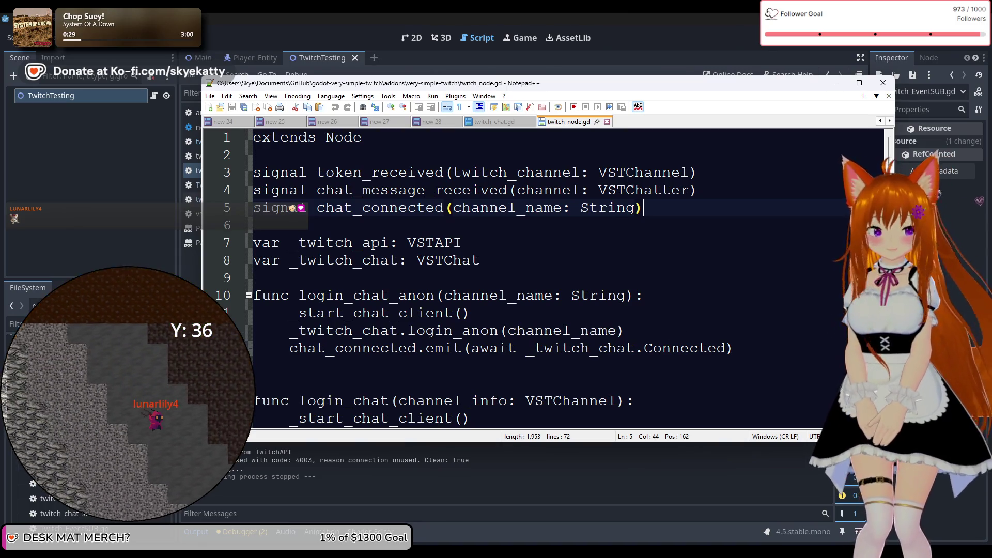
Refocus Notepad++ and scroll through twitch_node.gd.
key("alt+Tab")
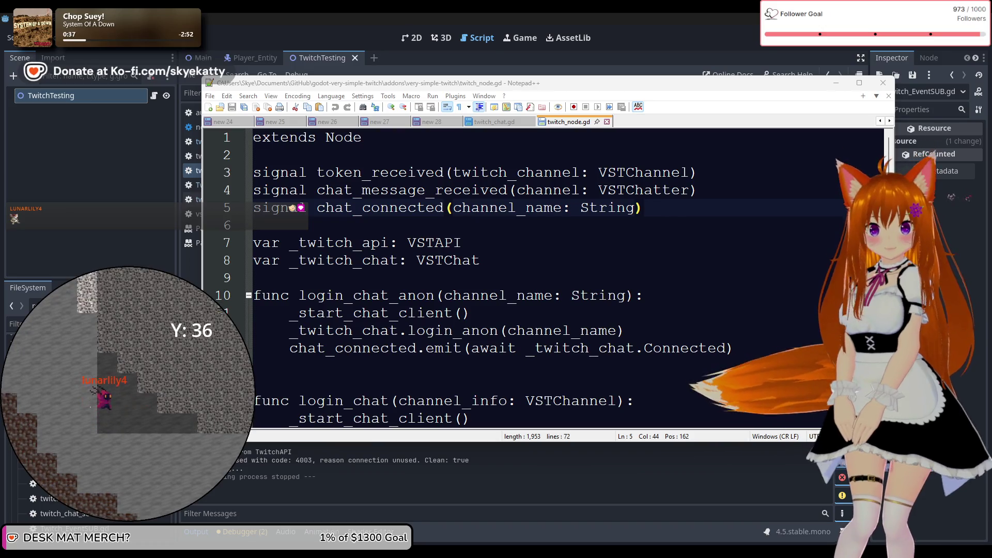
key("alt+Tab")
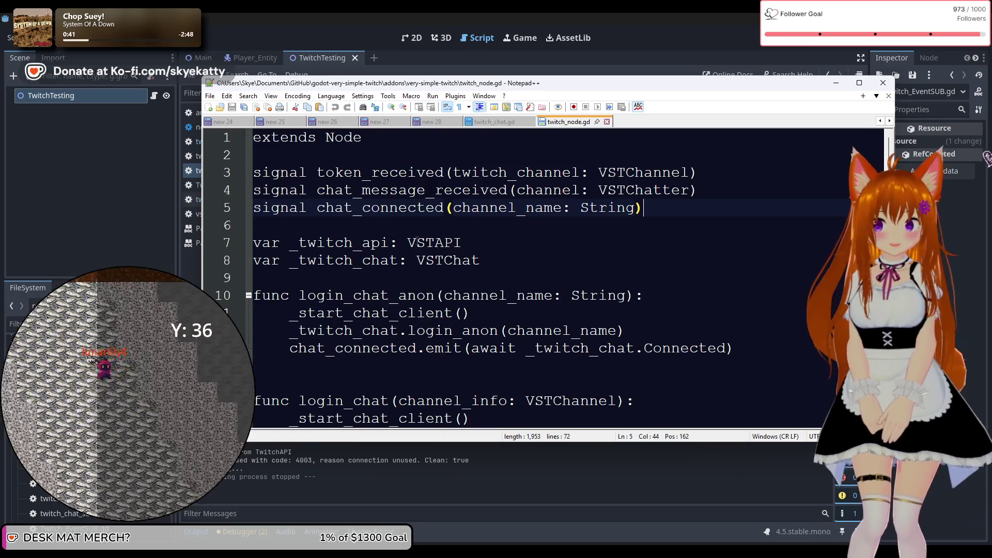
scroll(417, 240, "down", 1)
scroll(416, 241, "up", 1)
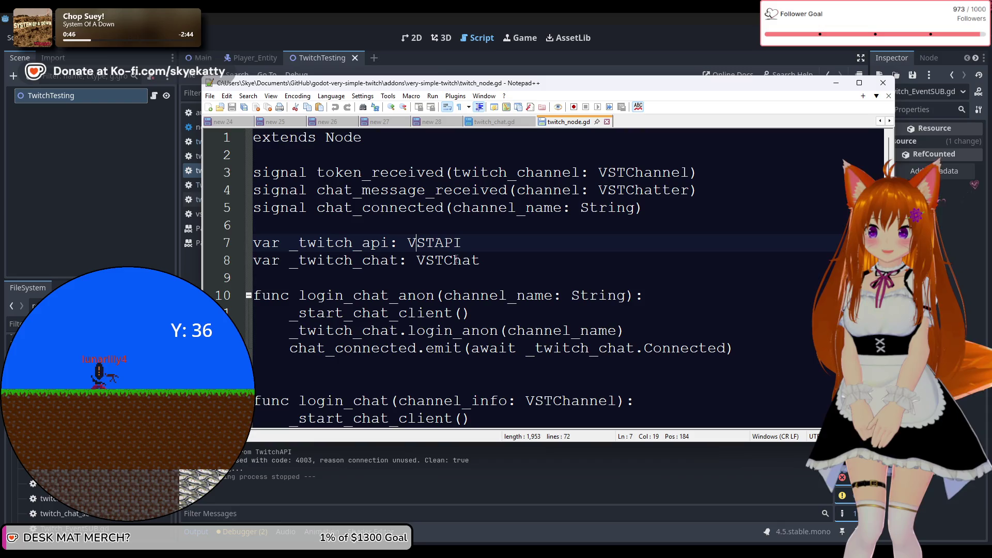
scroll(409, 253, "down", 8)
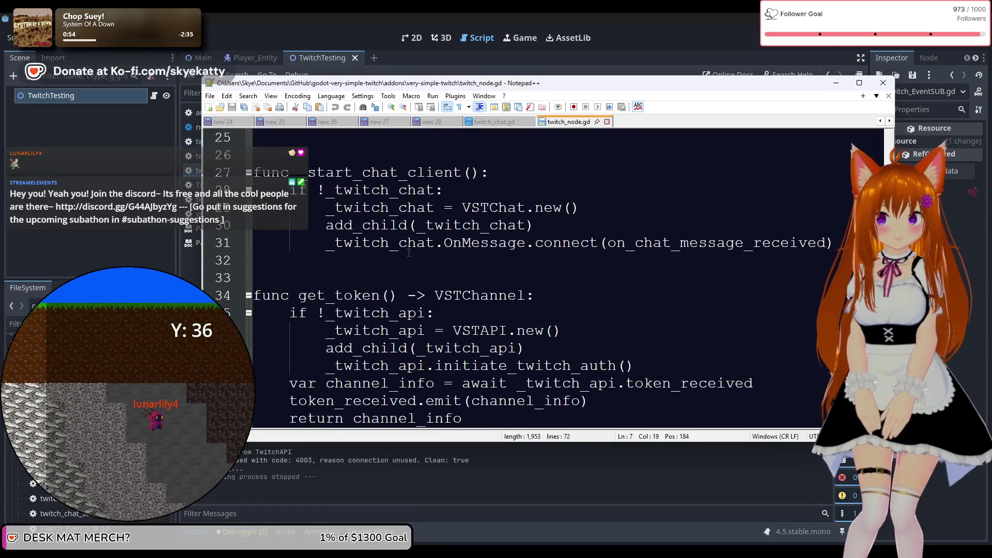
scroll(426, 241, "down", 3)
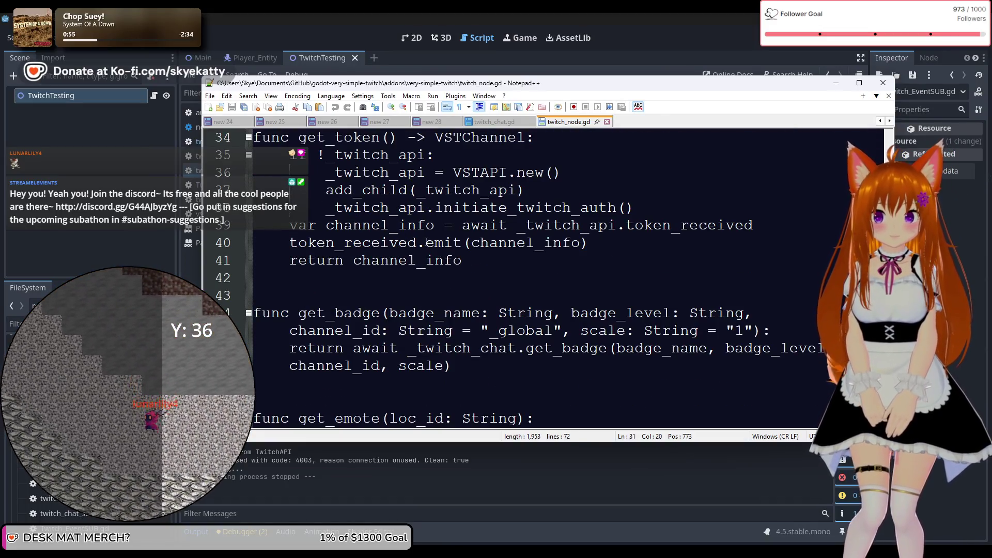
Check twitch_chat.gd in Notepad++, then hide it to view twitch_chat_settings.gd in Godot.
left_click(495, 122)
scroll(457, 195, "up", 2)
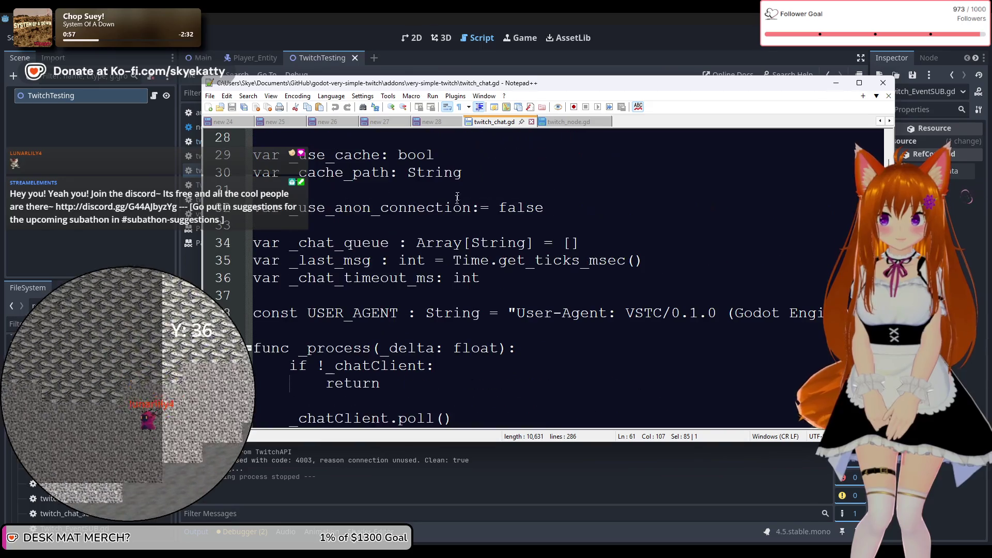
scroll(457, 201, "up", 1)
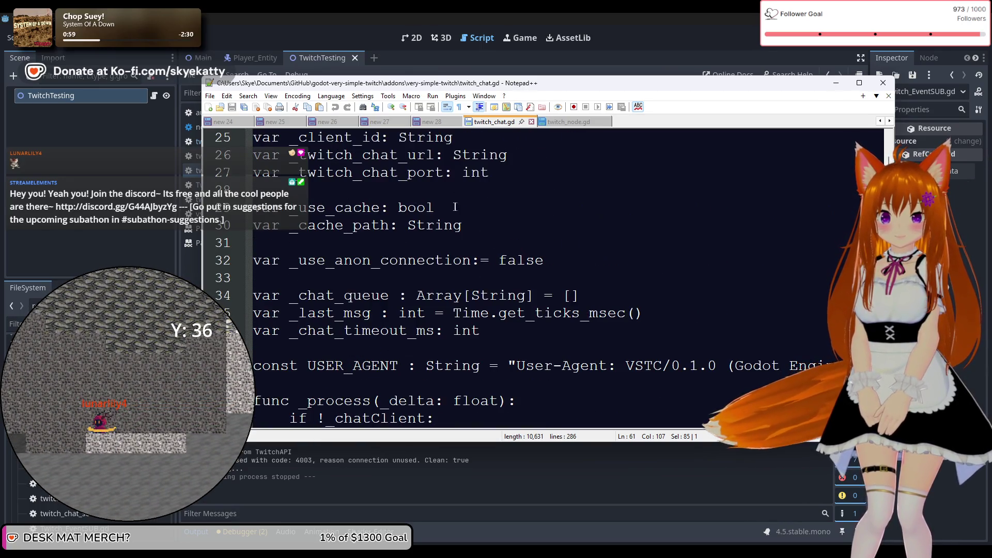
scroll(455, 206, "up", 8)
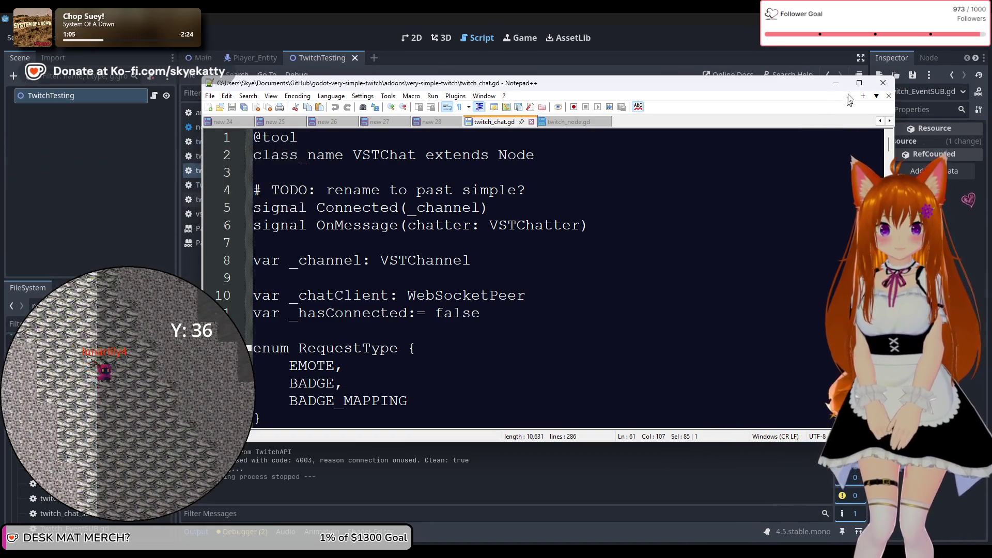
left_click(835, 82)
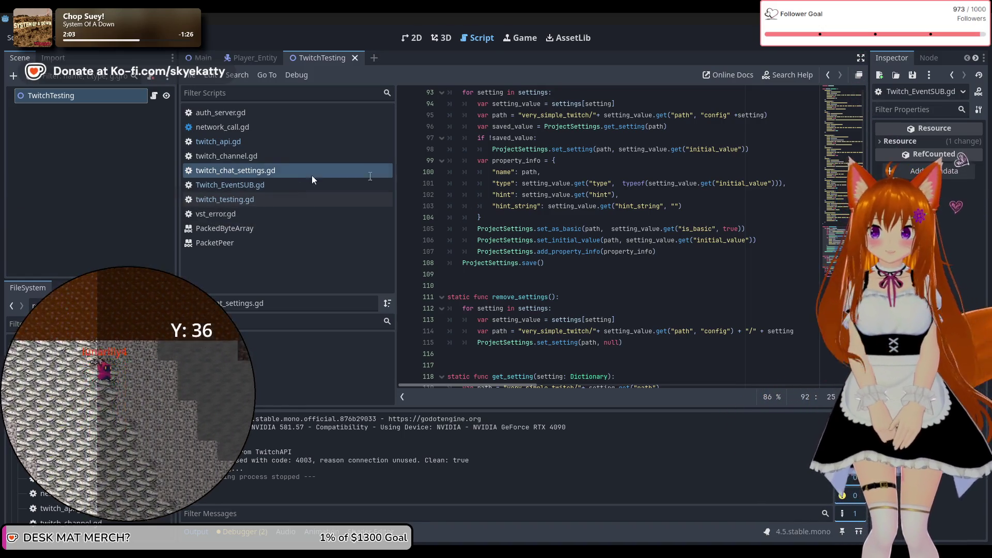
scroll(442, 147, "up", 20)
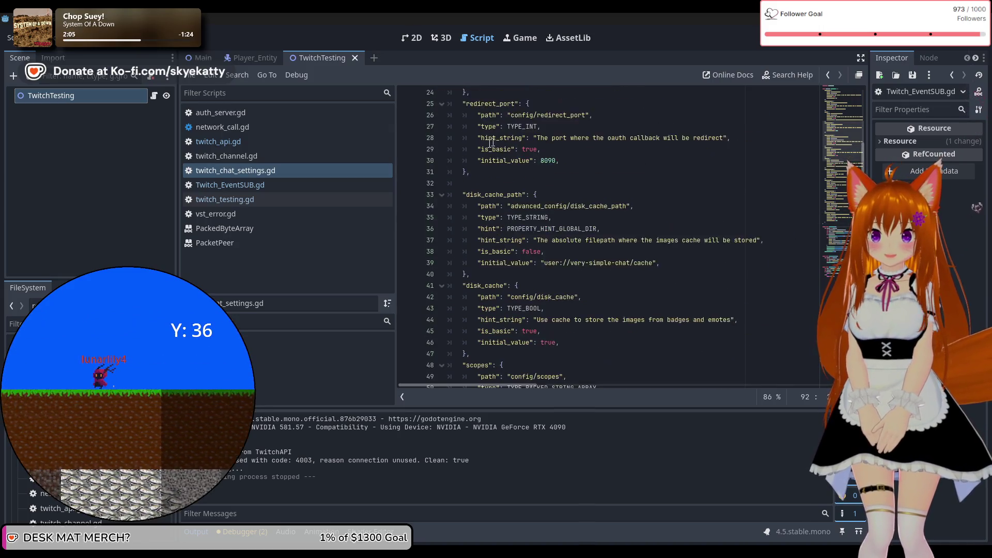
Open network_call.gd, scroll through its VSTNetwork_Call request helpers, then show the desktop.
left_click(246, 130)
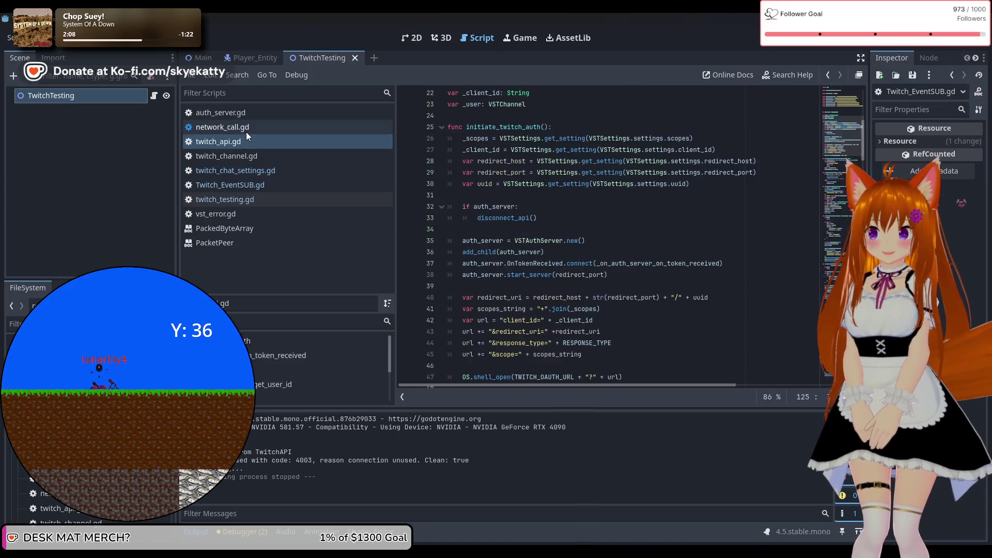
scroll(485, 135, "up", 20)
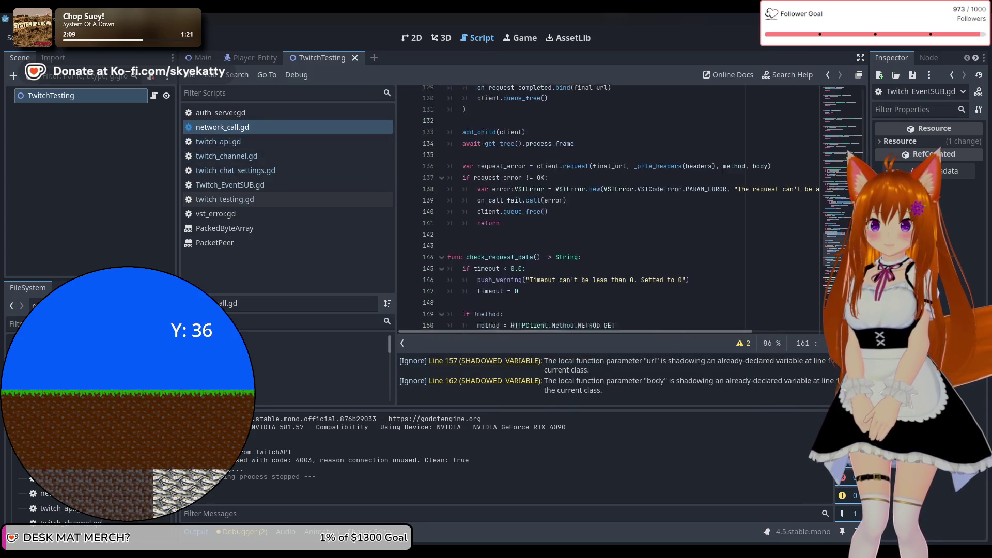
scroll(485, 135, "up", 18)
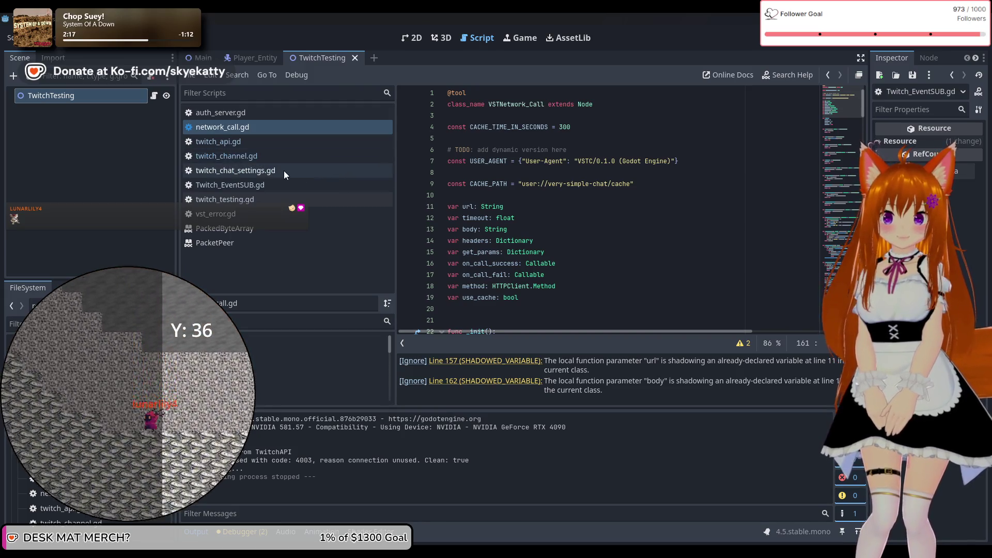
scroll(585, 177, "down", 4)
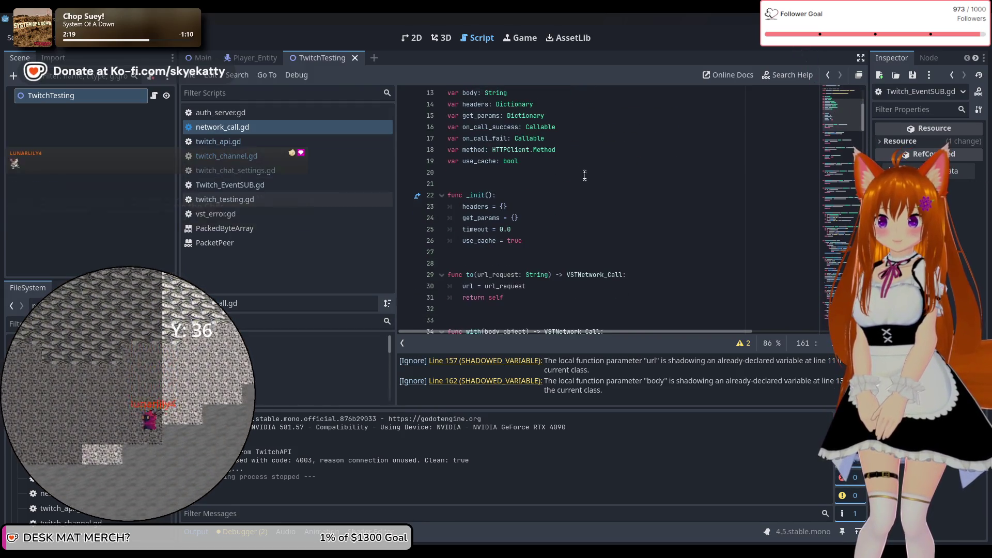
scroll(584, 176, "down", 5)
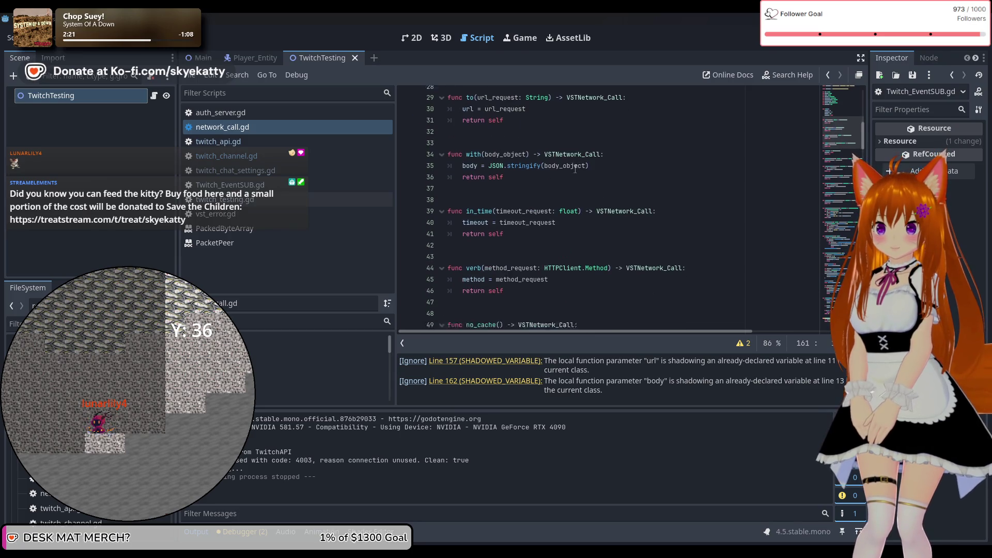
scroll(575, 169, "down", 5)
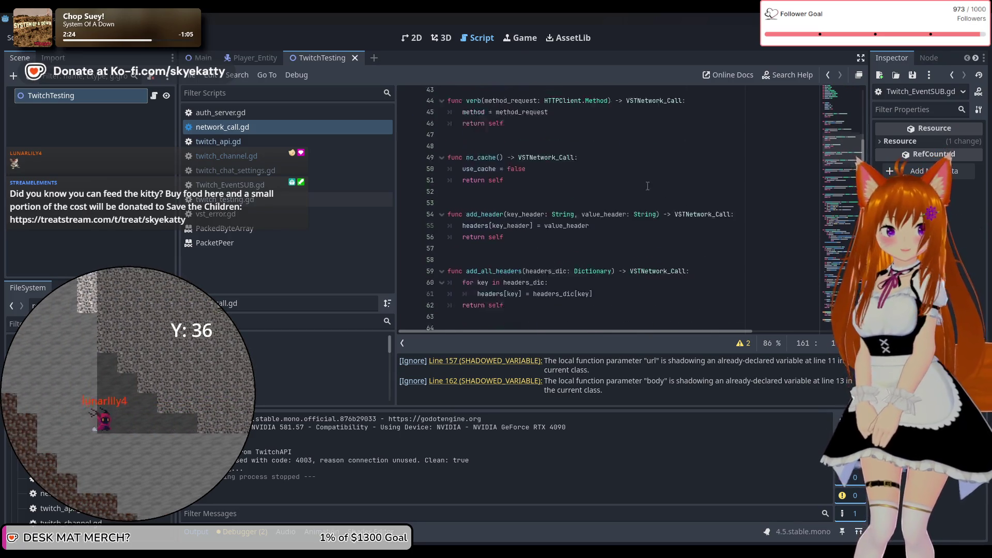
scroll(647, 186, "down", 6)
scroll(648, 186, "up", 9)
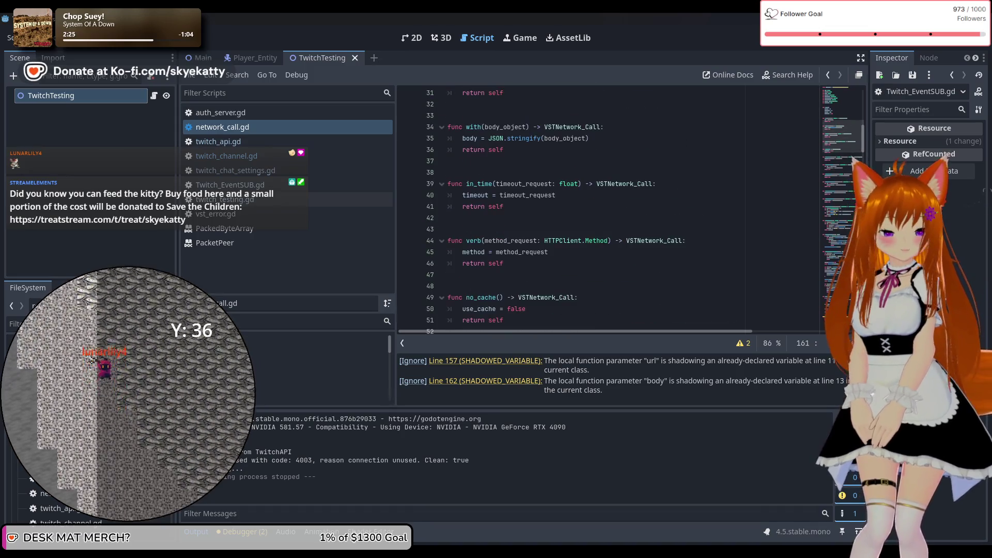
key("super+d")
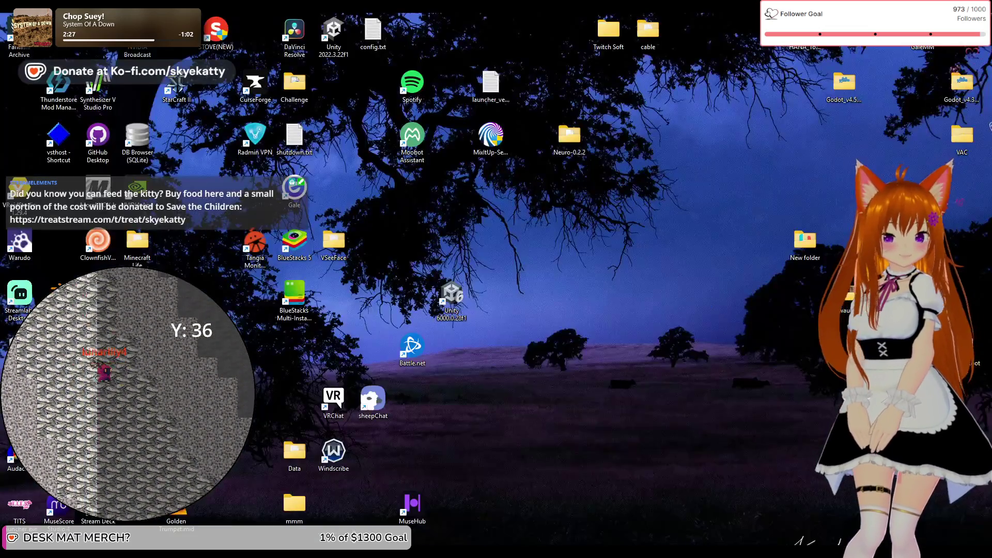
Restore Godot and switch to vst.gd in Notepad++.
key("super+d")
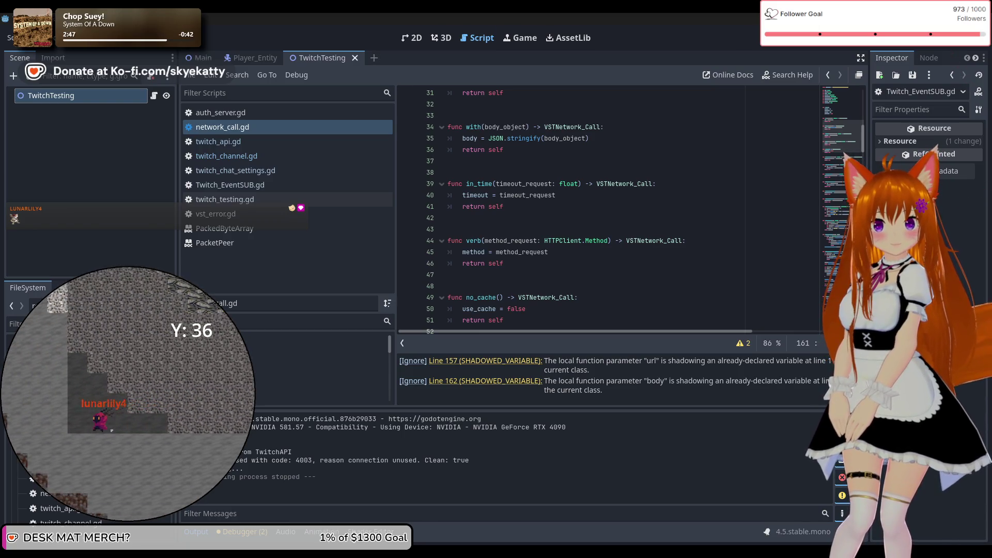
key("alt+Tab")
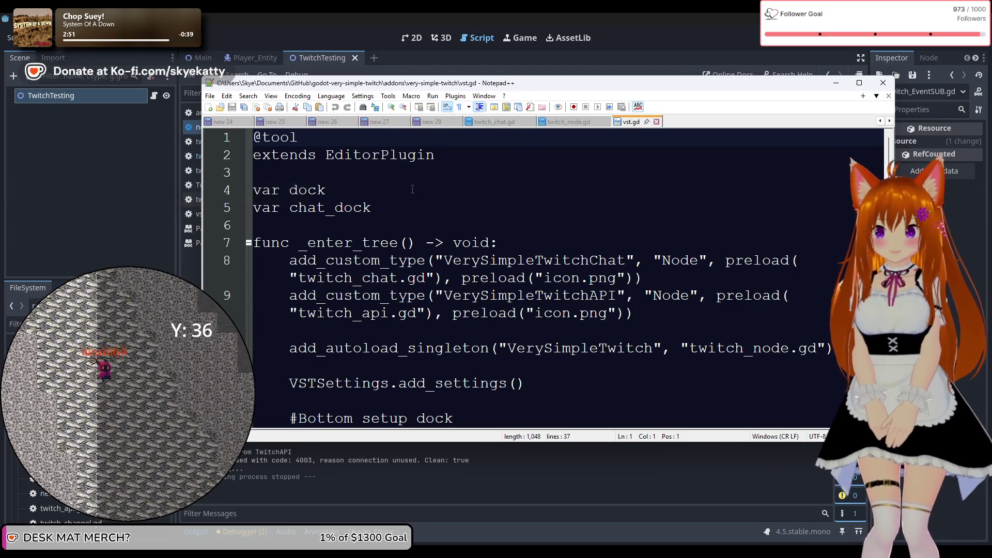
Reposition Notepad++, read vst.gd's _enter_tree and _exit_tree code, then close Notepad++.
scroll(412, 190, "down", 1)
scroll(412, 189, "up", 1)
left_click_drag(299, 82, 313, 60)
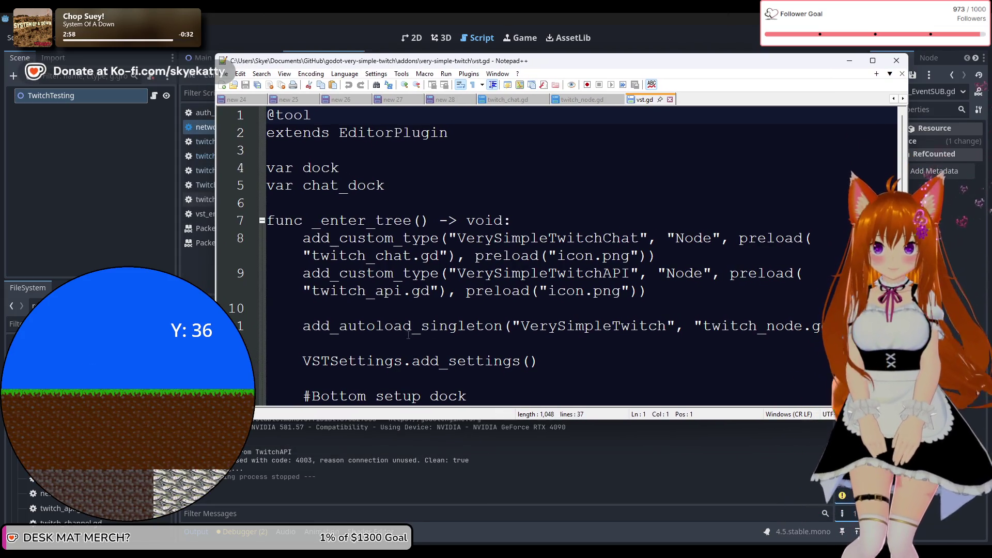
scroll(355, 278, "down", 7)
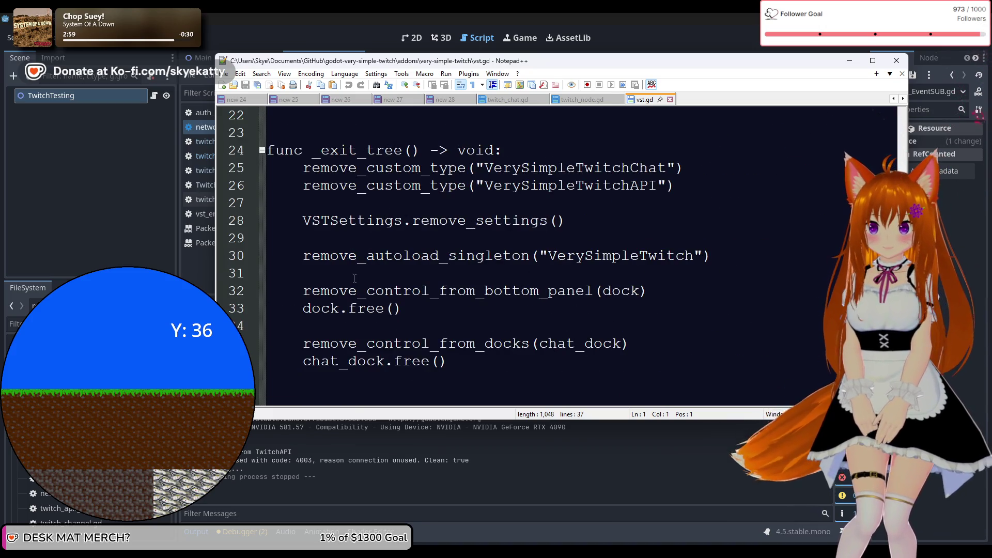
scroll(354, 279, "down", 5)
scroll(354, 279, "up", 12)
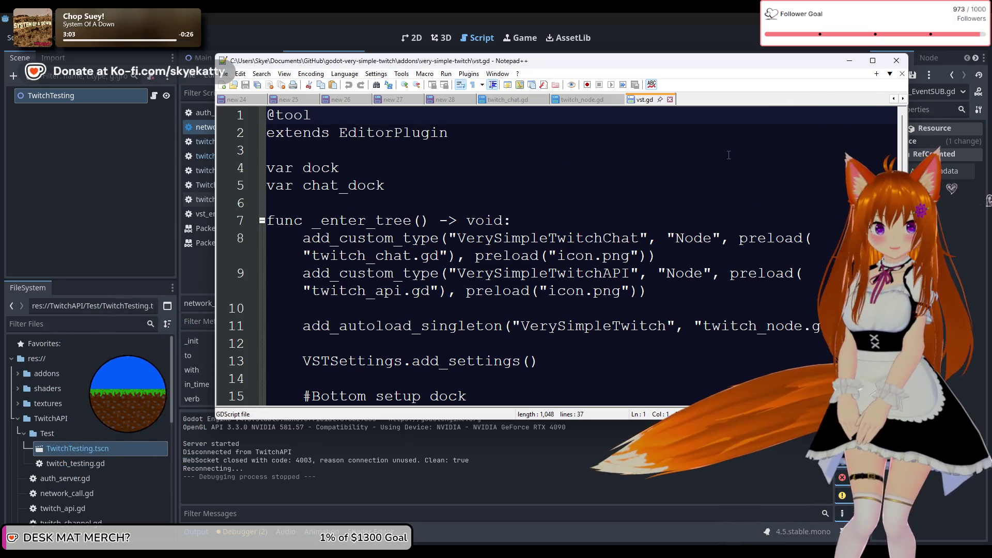
left_click(889, 67)
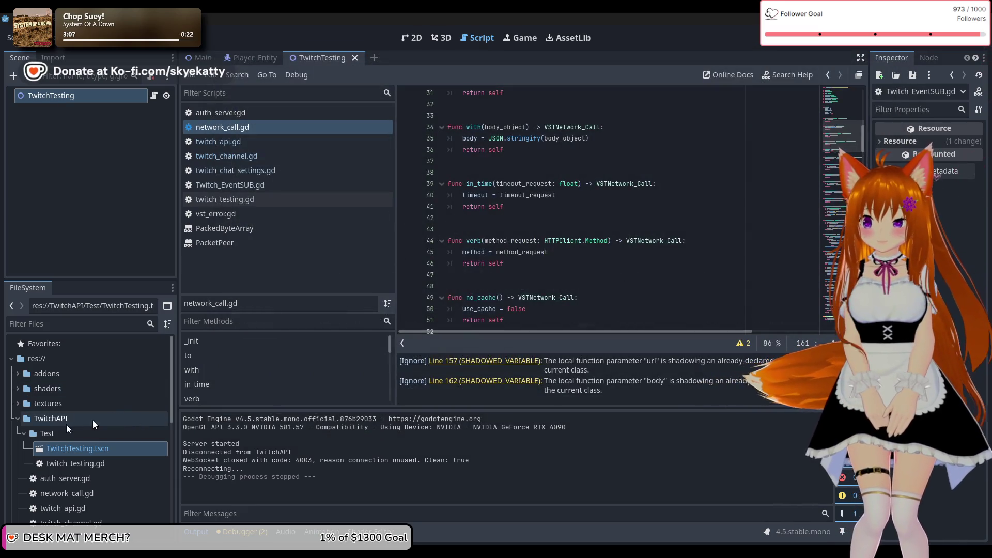
Select the TwitchAPI folder in the FileSystem dock and collapse its Test subfolder.
scroll(60, 409, "down", 1)
scroll(63, 413, "up", 1)
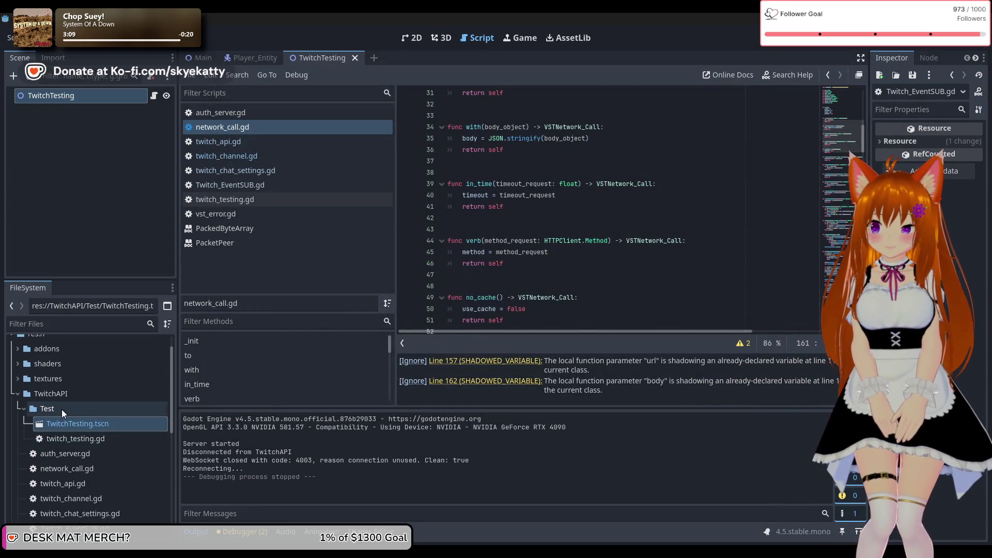
left_click_drag(62, 417, 45, 429)
mouse_move(64, 422)
left_mouse_down()
mouse_move(47, 445)
mouse_move(22, 436)
left_mouse_up()
left_click(23, 434)
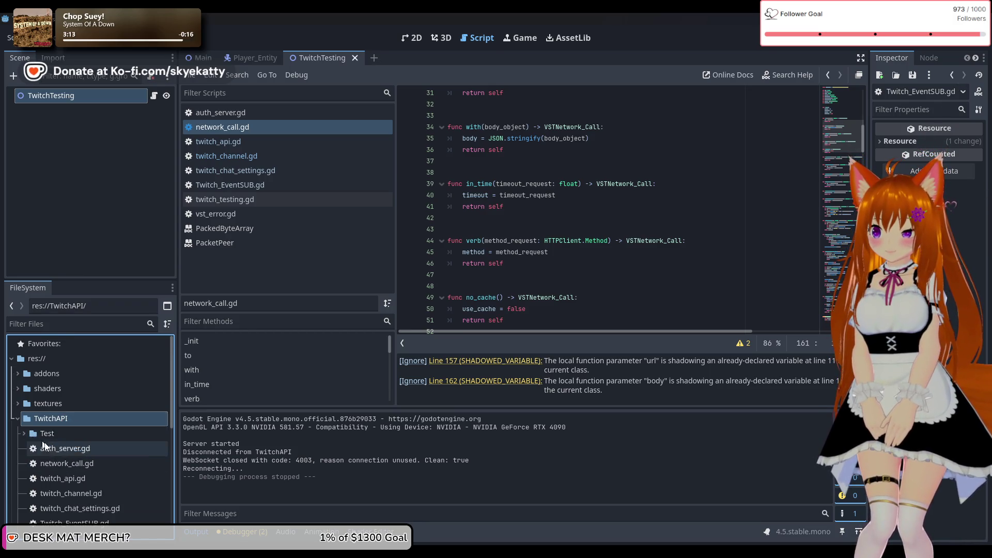
scroll(41, 438, "down", 1)
scroll(61, 428, "up", 2)
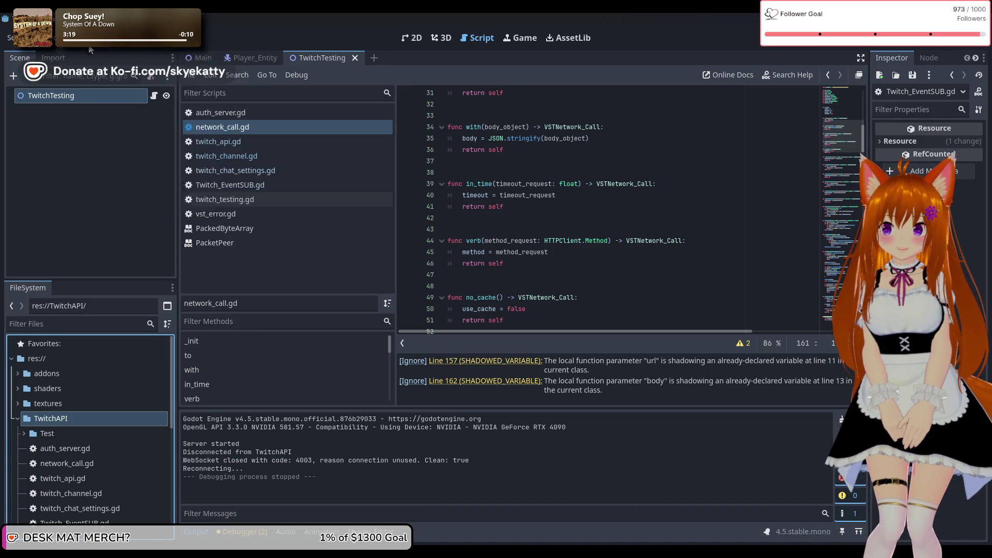
left_click(39, 38)
Start a new plugin from Project Settings' Plugins list and name it TwitchEventSubAPI.
left_click(52, 57)
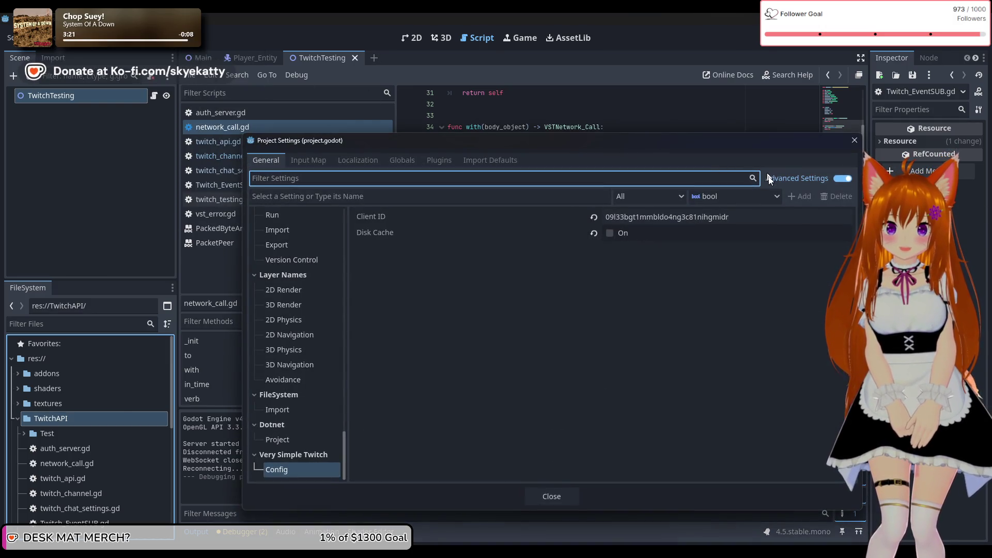
left_click(439, 160)
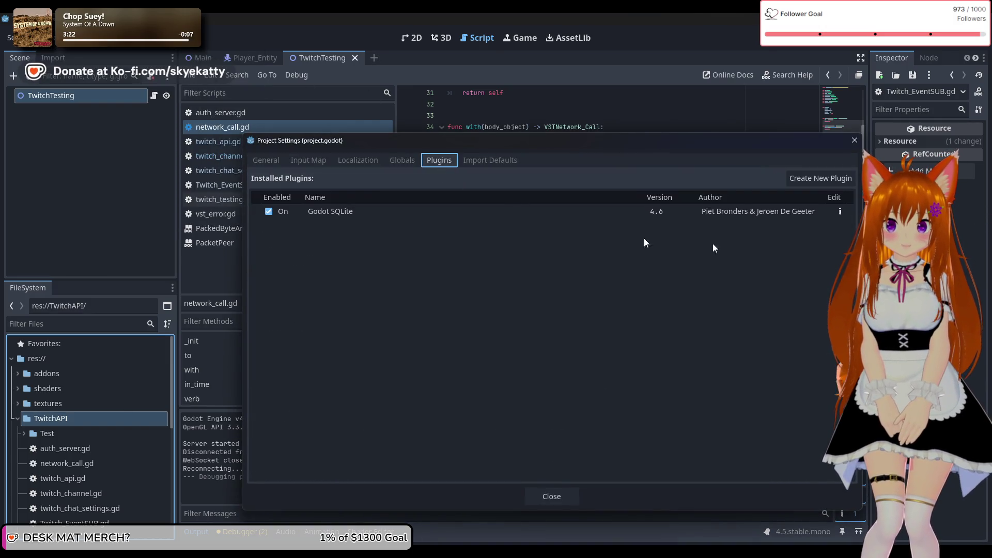
left_click(820, 180)
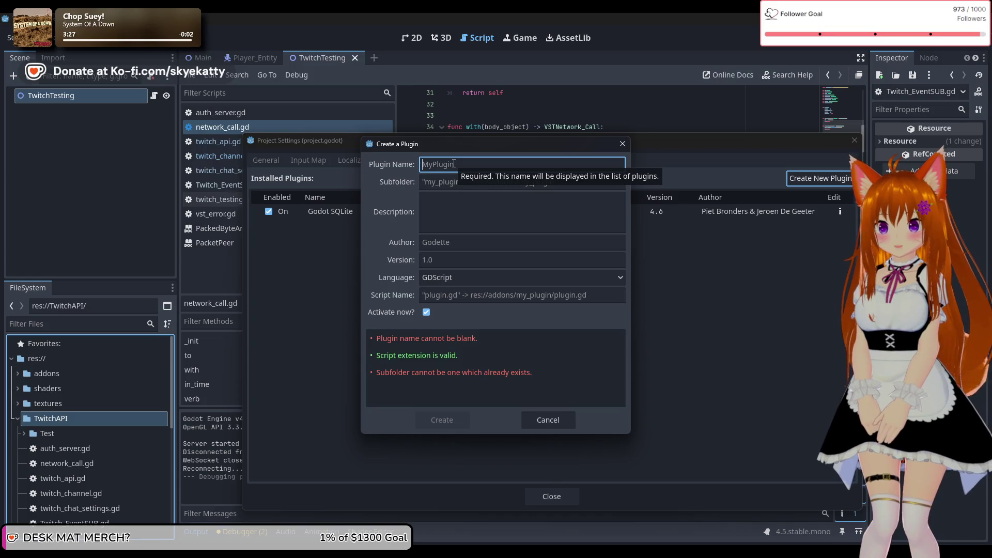
type("T")
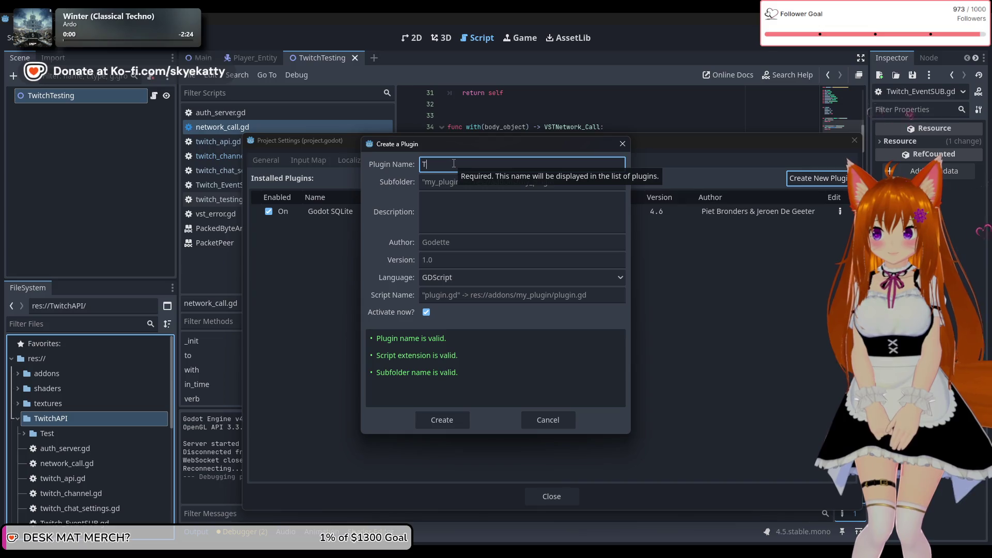
key("BackSpace")
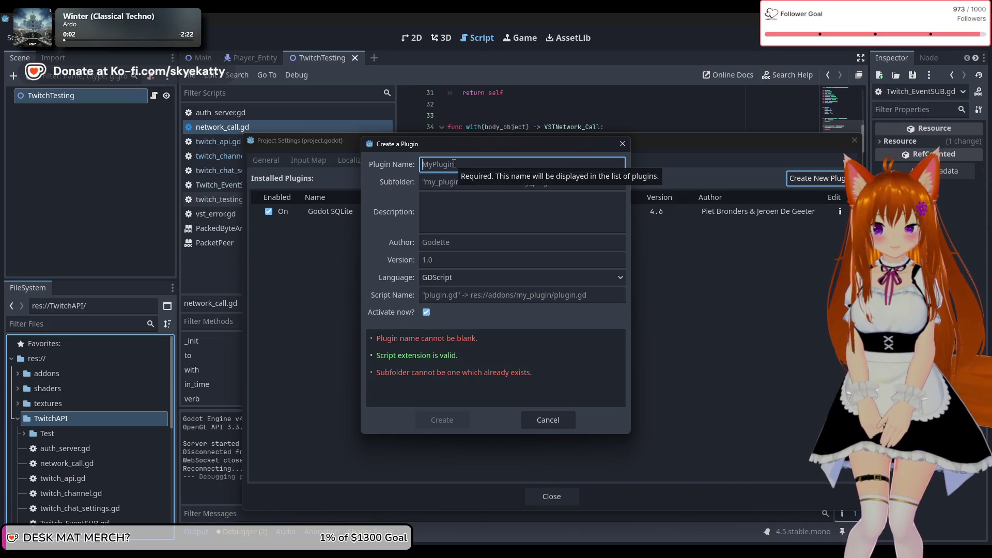
type("TwitchEven")
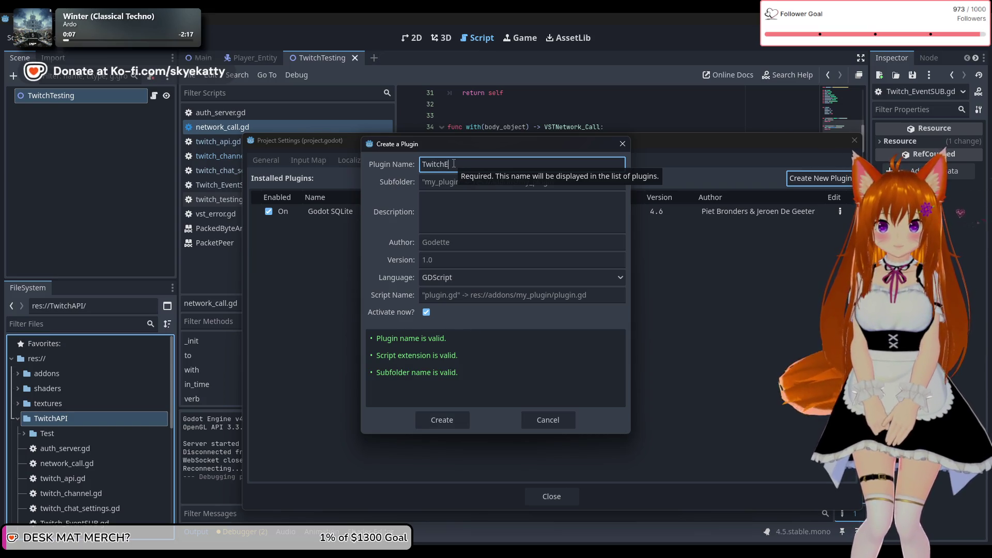
type("tSubAPI")
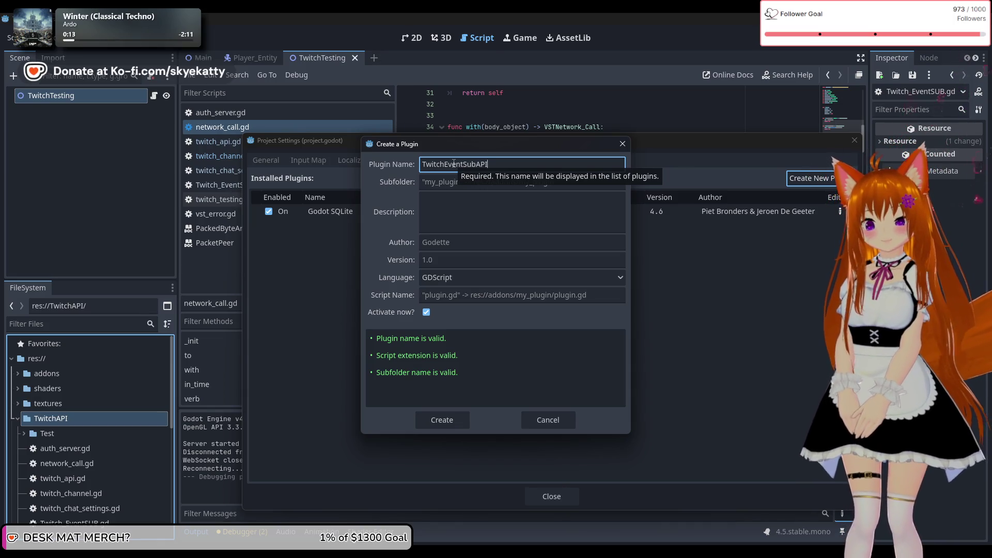
Enter res://addons/TwitchAPI as the new plugin's subfolder.
left_click(493, 184)
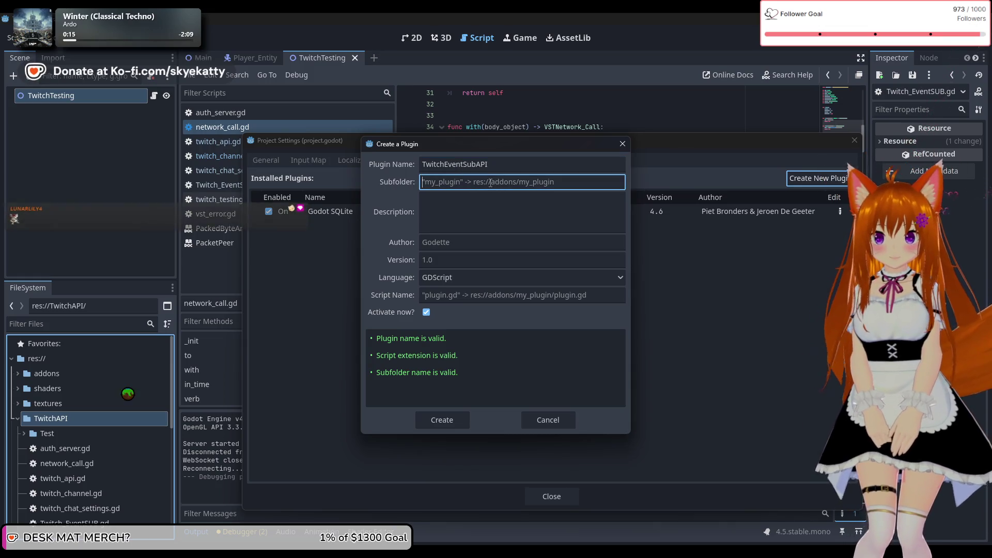
type("T")
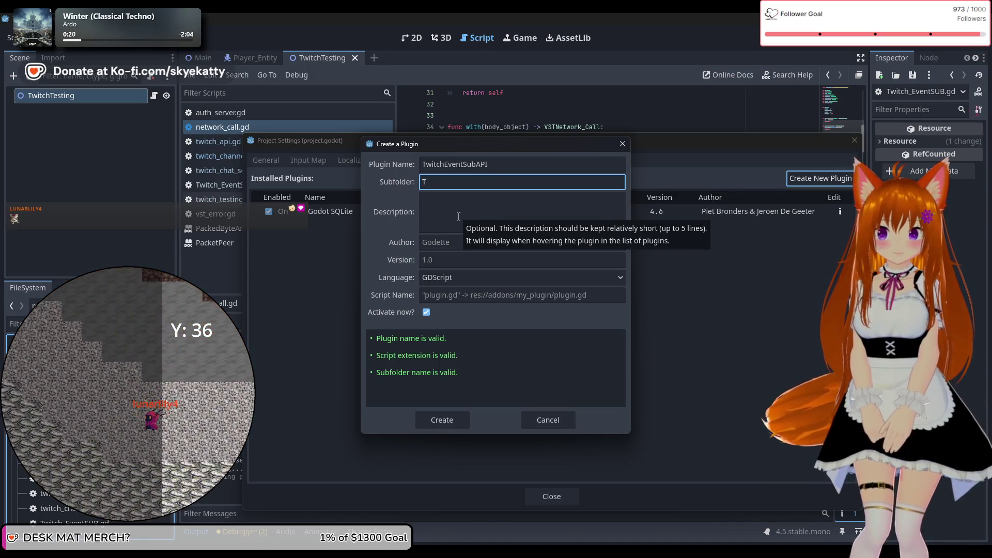
key("BackSpace")
type("res://")
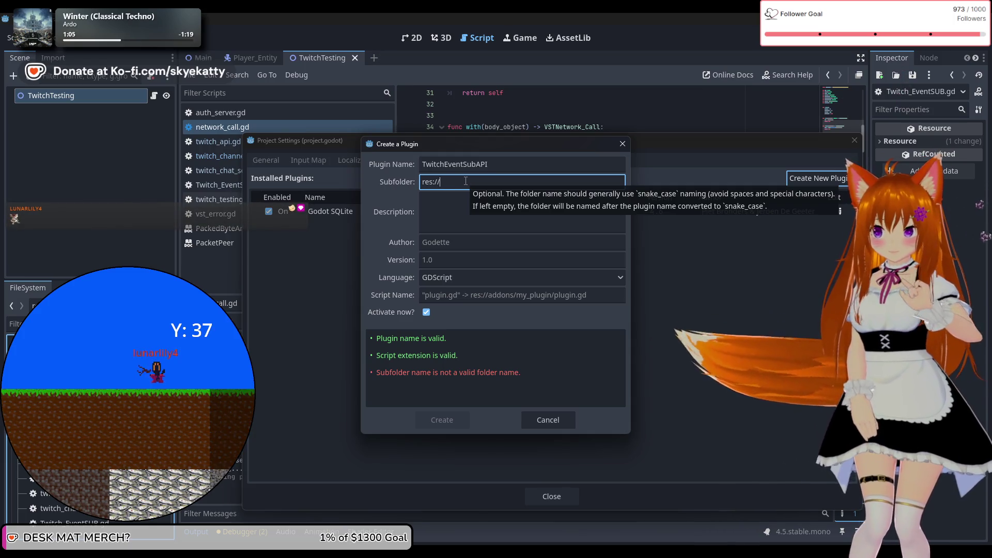
key("BackSpace")
key("BackSpace")
key("BackSpace")
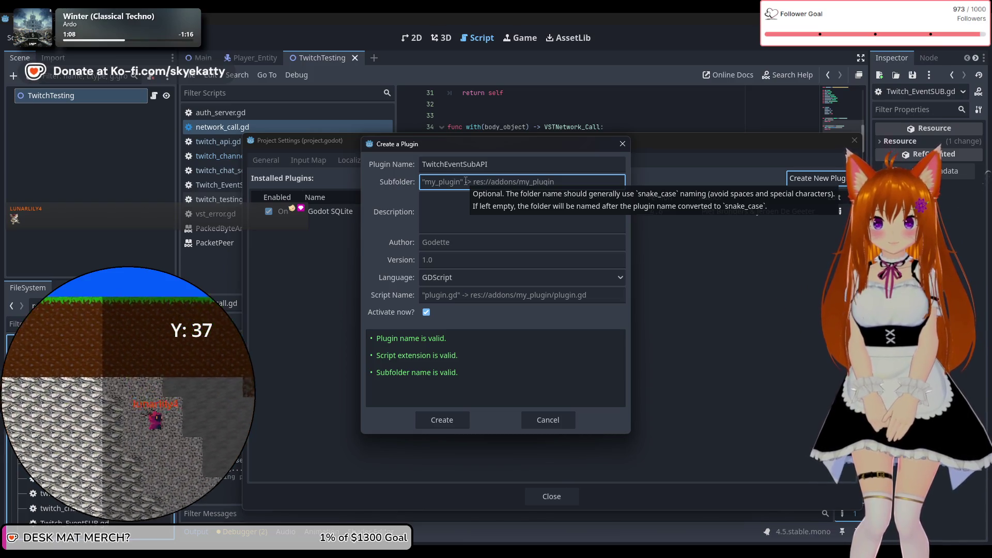
type("res://")
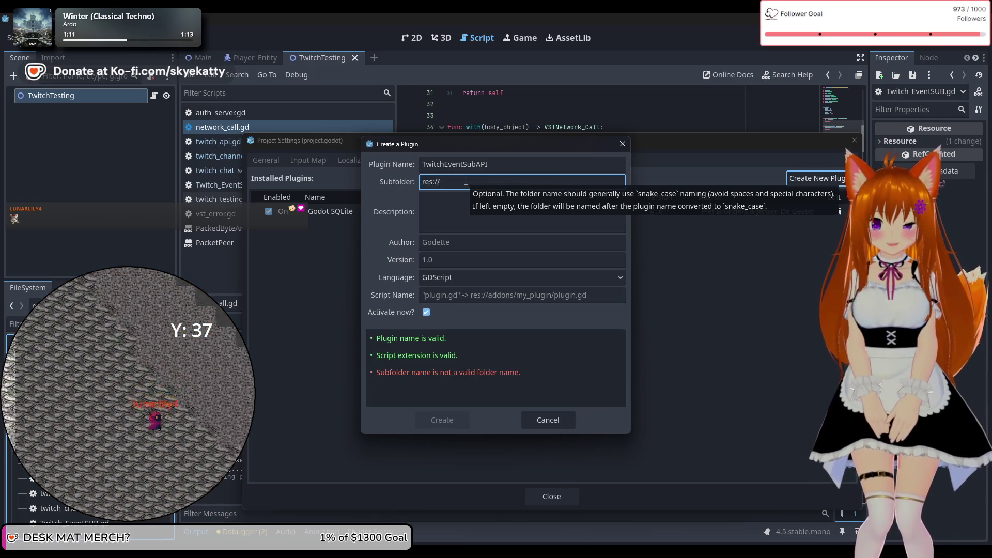
type("addons/T")
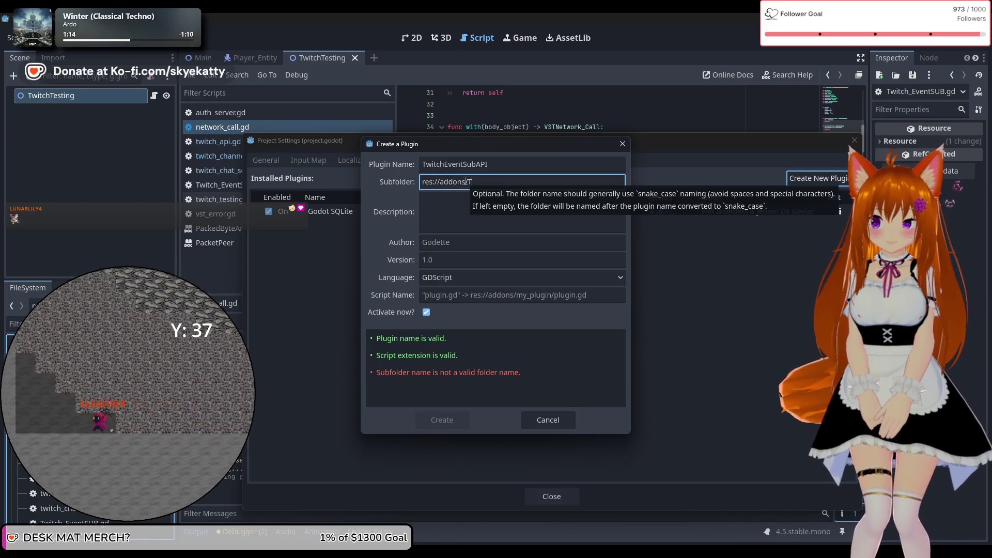
type("witch")
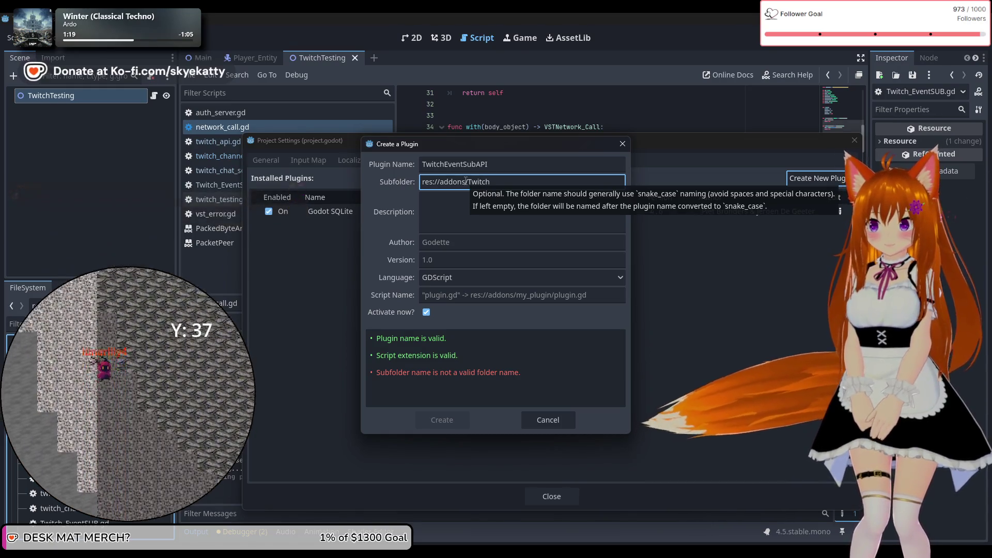
type("API")
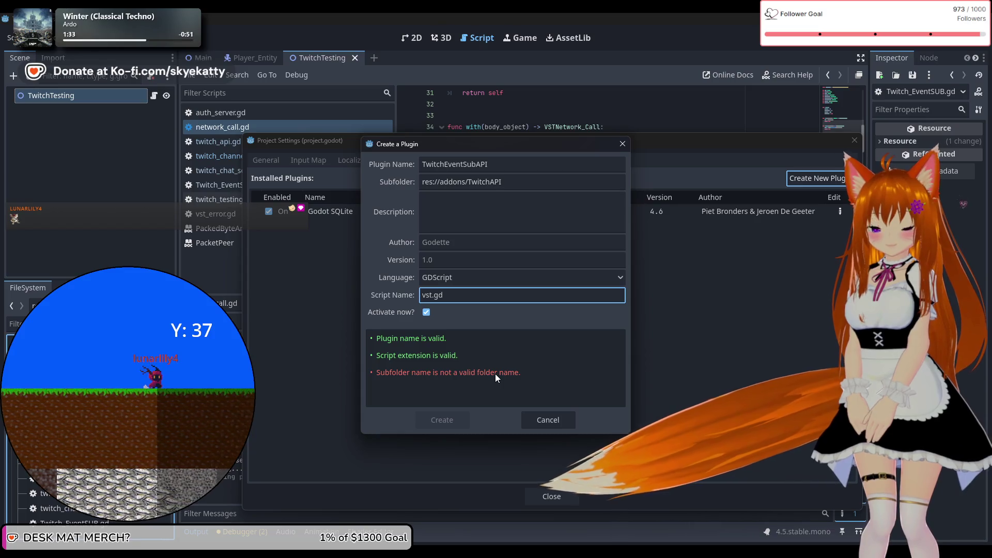
triple_click(492, 181)
Change the plugin subfolder to just TwitchAPI so it passes validation.
key("BackSpace")
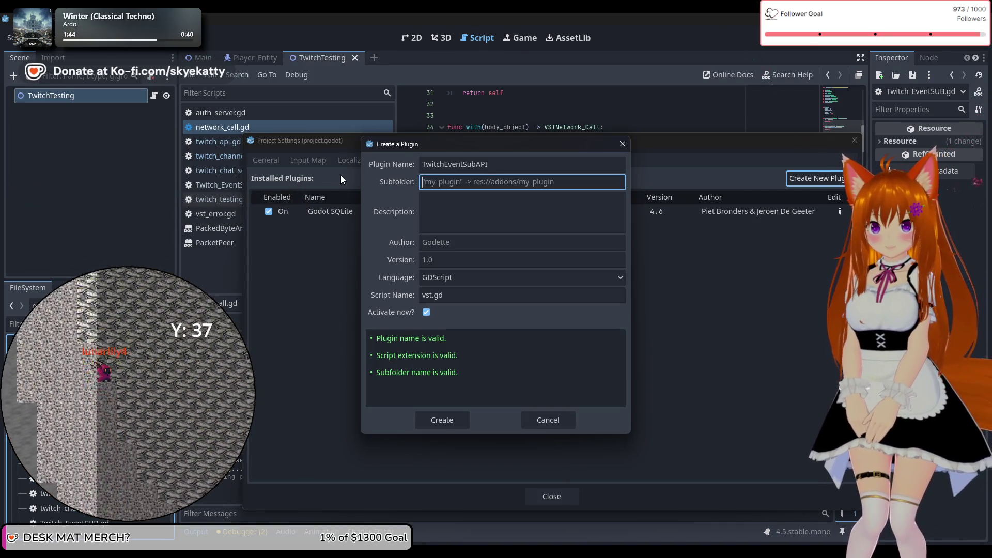
type("res://addons/TwitchAPI")
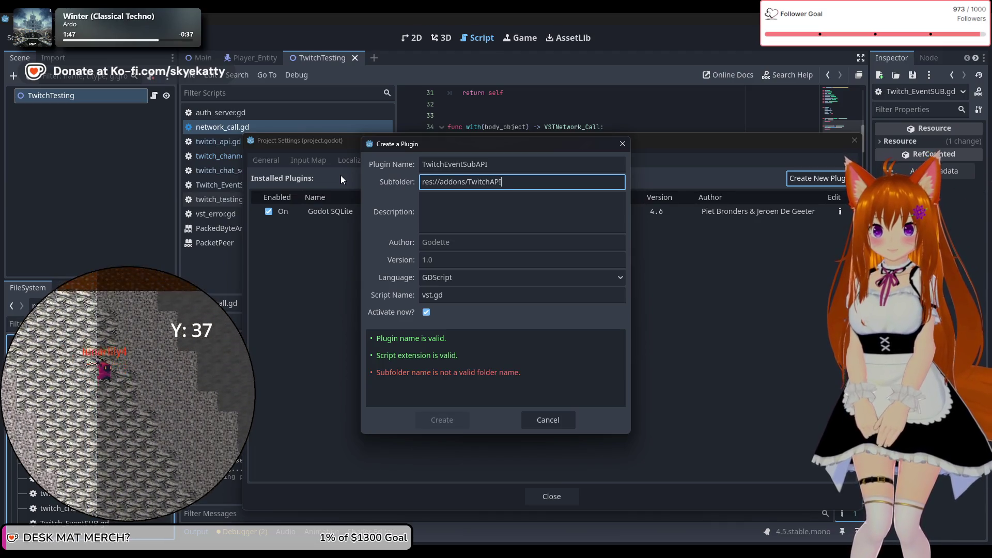
key("BackSpace")
key("BackSpace")
key("BackSpace")
key("BackSpace")
key("BackSpace")
key("BackSpace")
type("T")
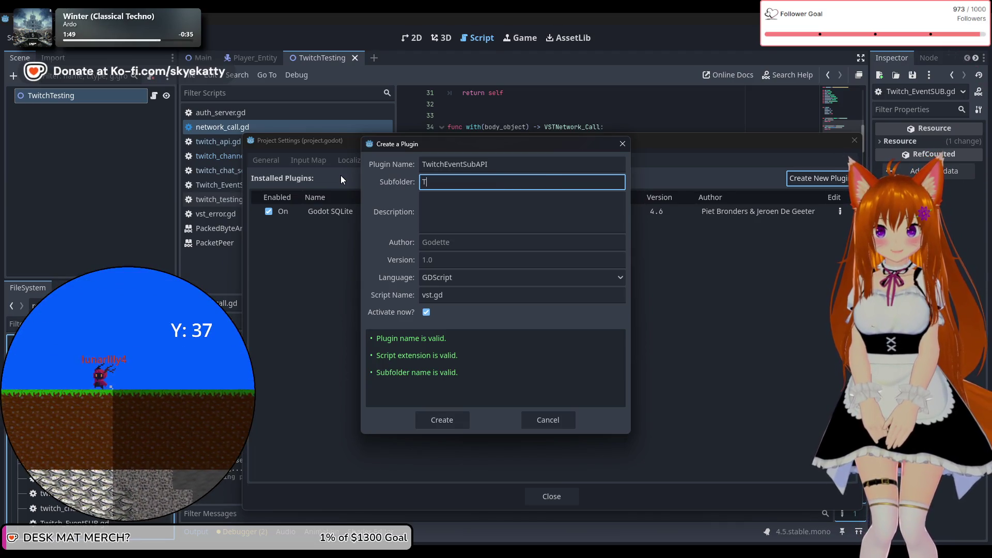
type("witch")
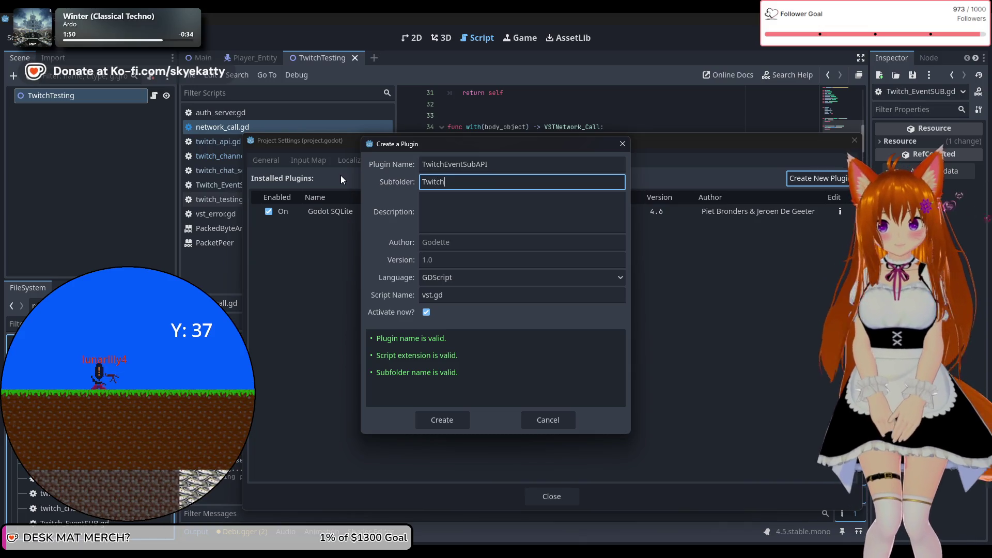
type("API")
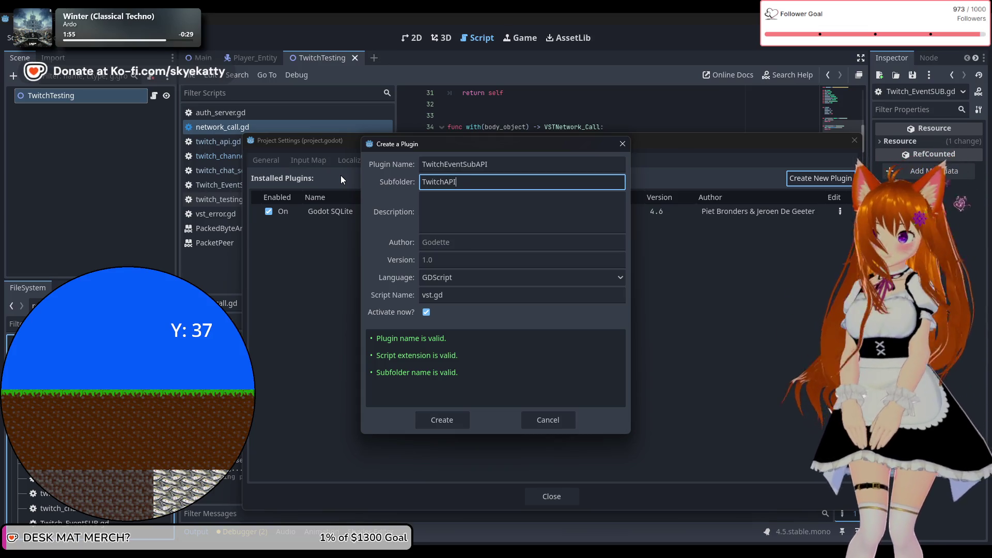
Set the plugin version to 1.0 and create the TwitchEventSubAPI plugin.
left_click(451, 260)
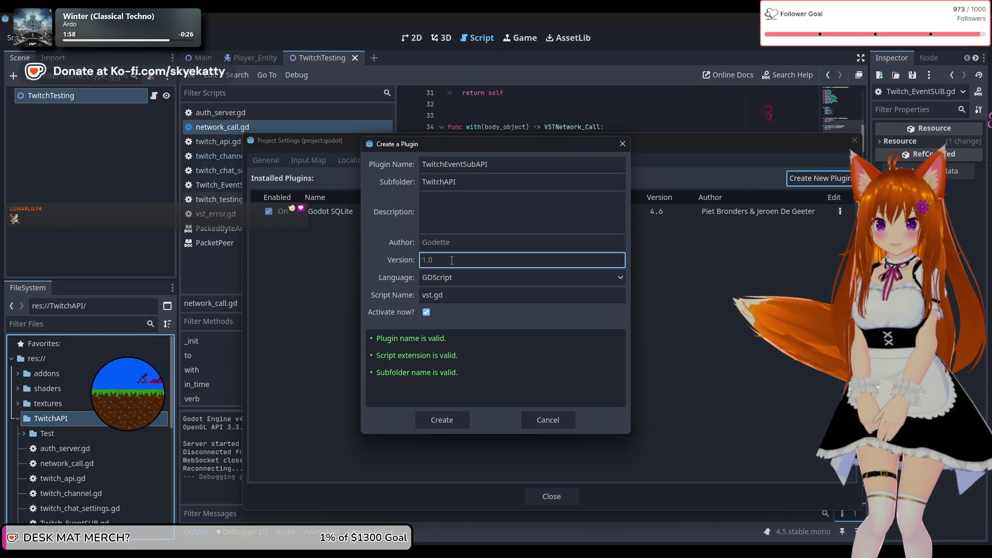
type("1")
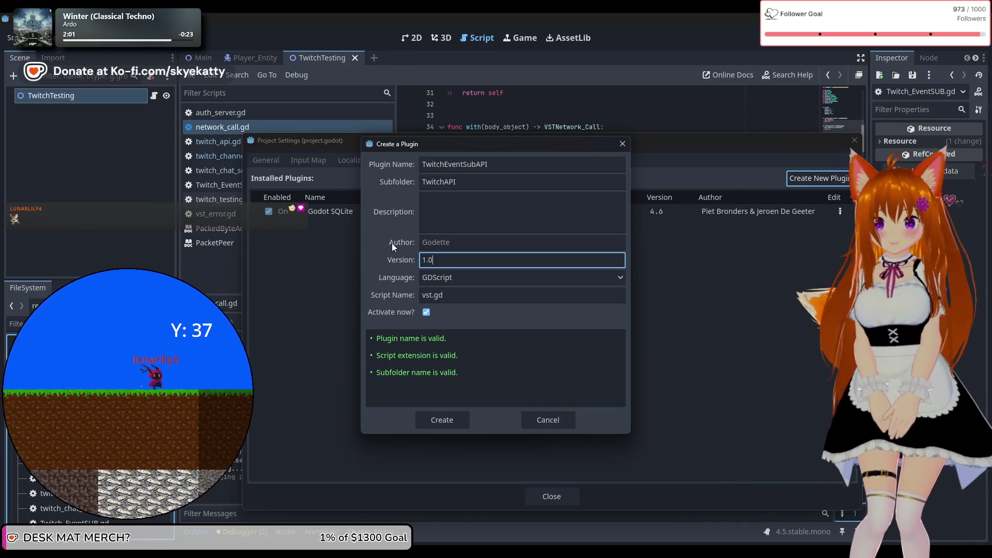
left_click(479, 208)
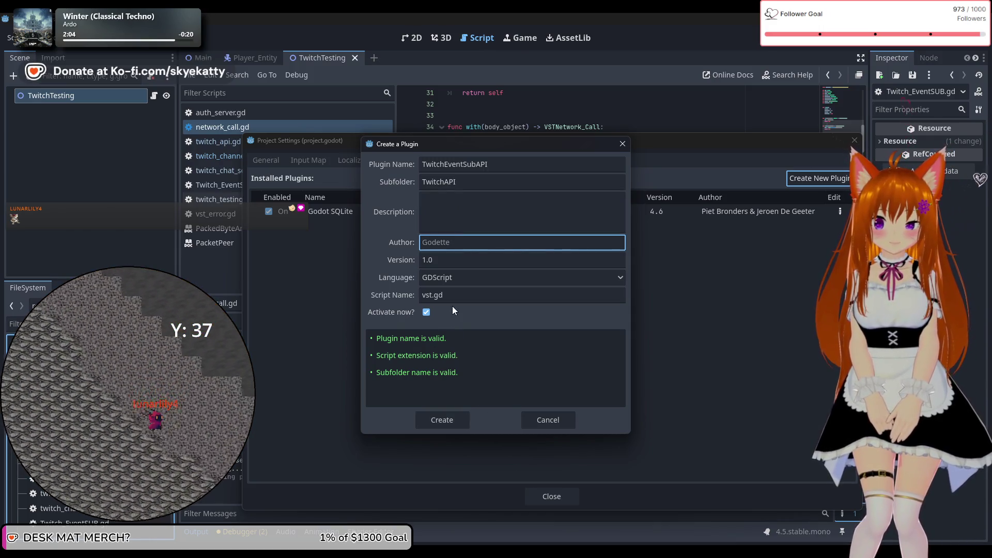
left_click(449, 420)
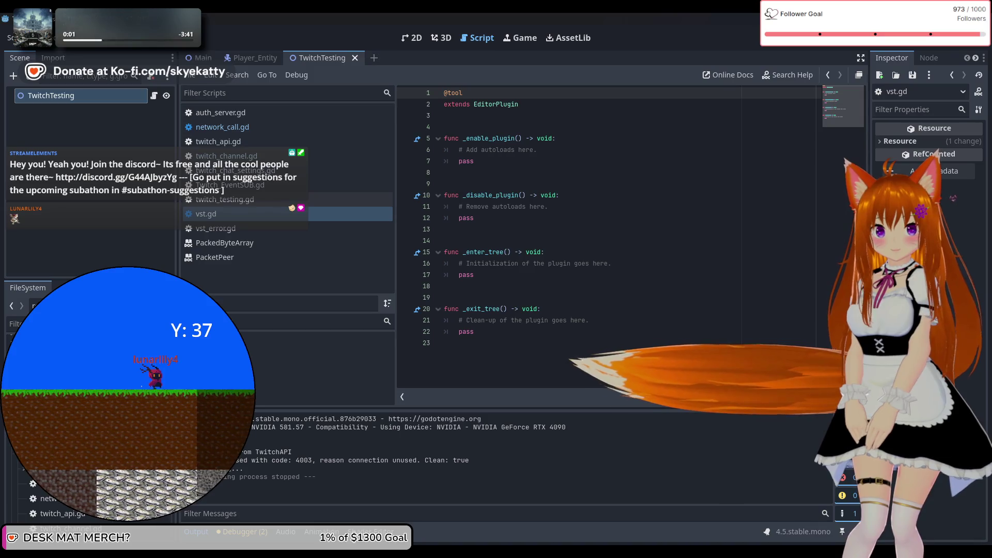
Reload the externally edited vst.gd from disk when Godot reports the file changed.
mouse_move(230, 521)
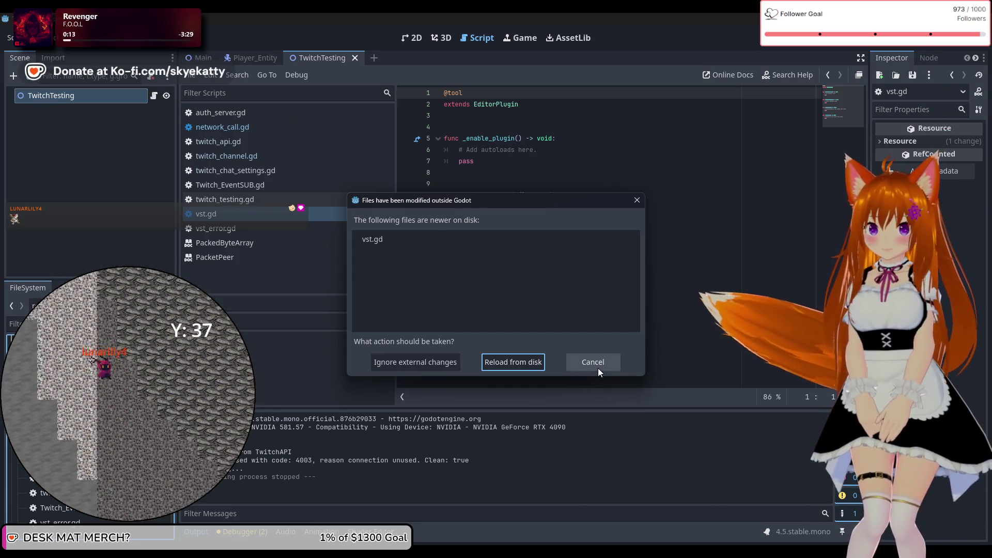
left_click(501, 362)
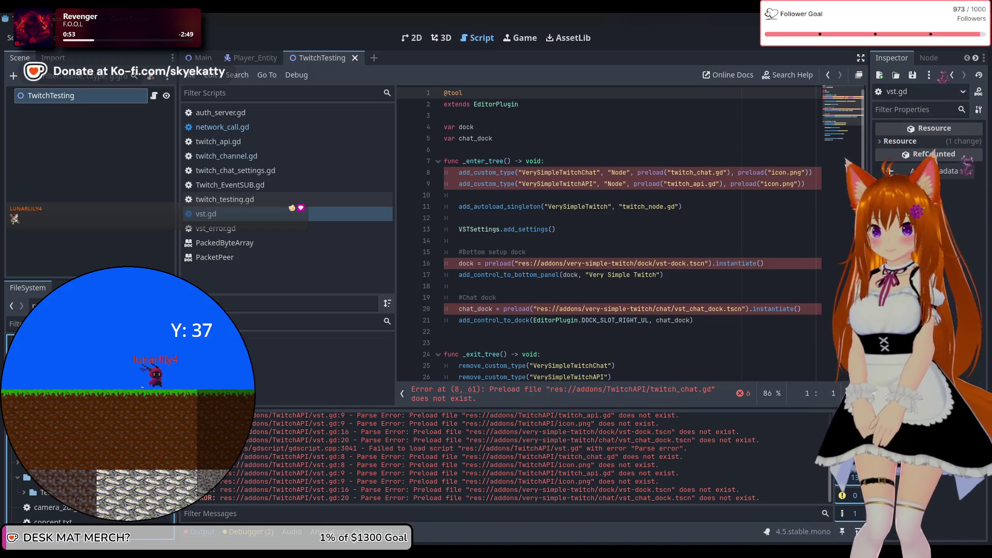
Delete the two add_custom_type lines from vst.gd's _enter_tree.
left_click_drag(806, 186, 739, 184)
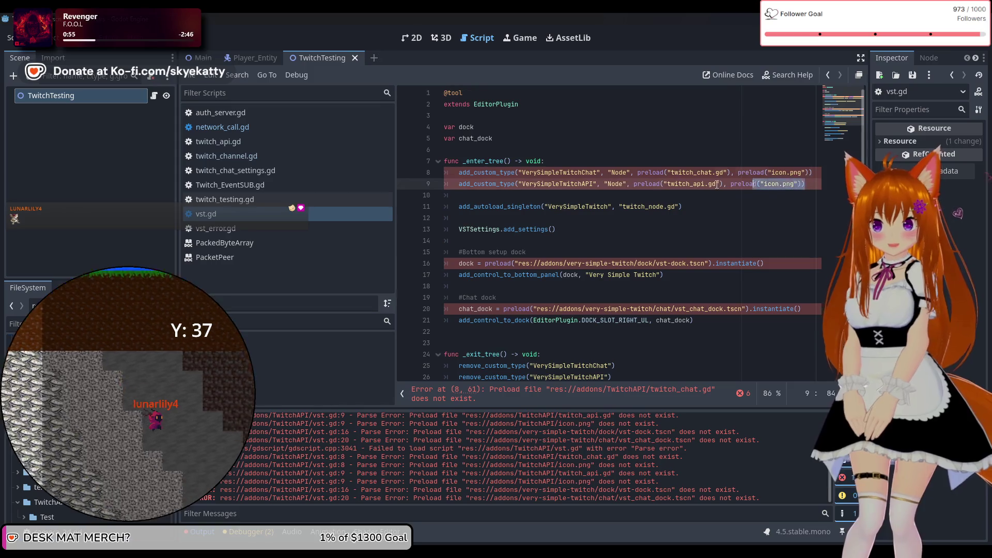
key("shift+Up")
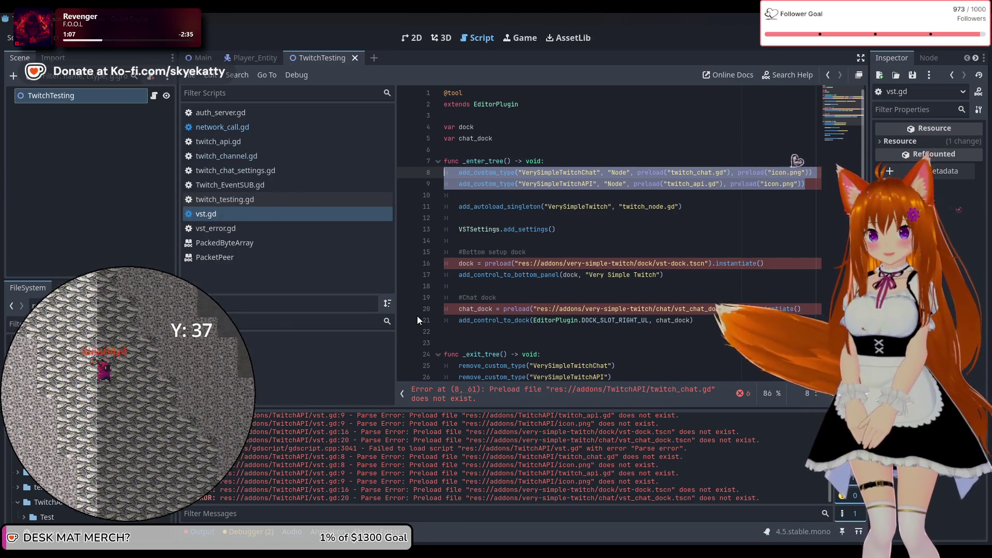
key("BackSpace")
key("BackSpace")
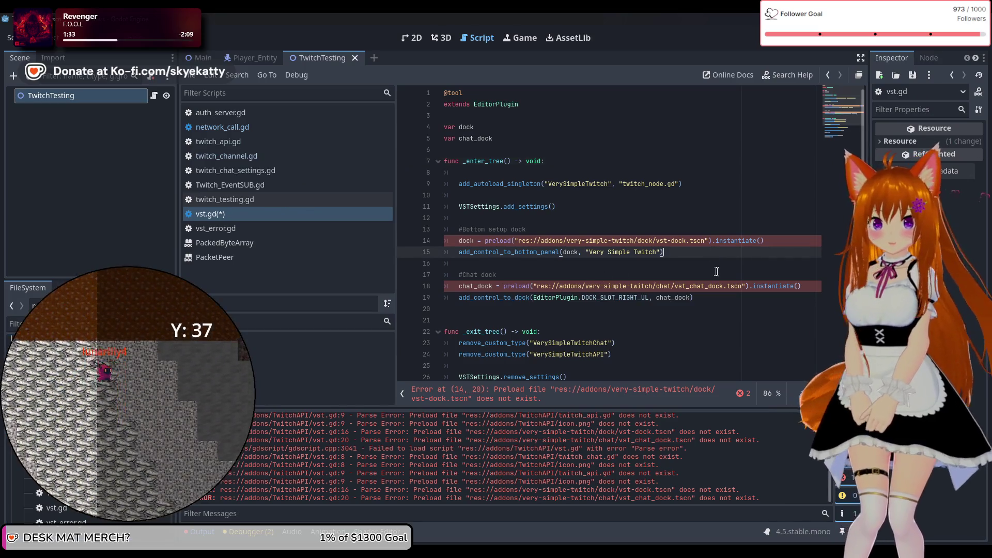
Save vst.gd and select 'very-simple-twitch' in line 14's dock preload path.
left_click(787, 242)
left_click(652, 218)
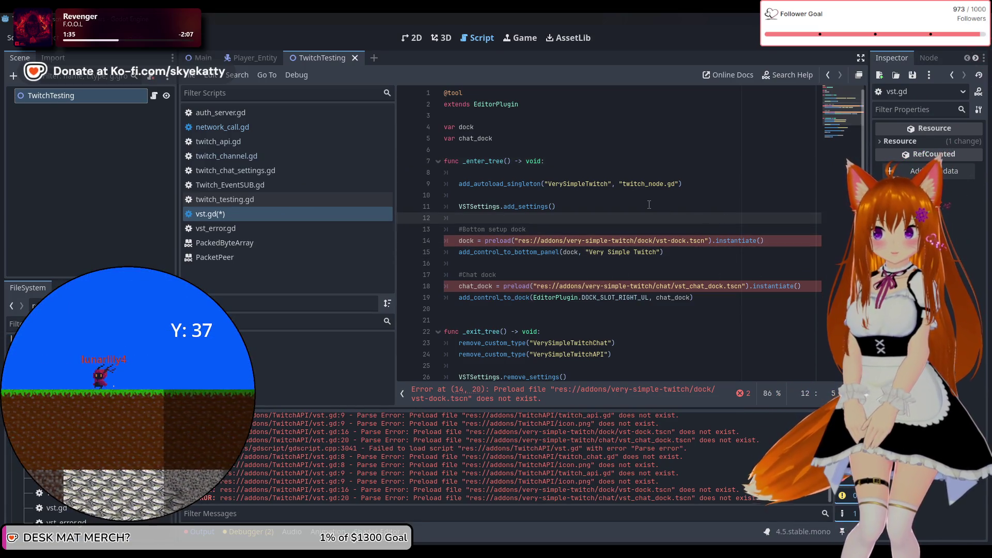
key("ctrl+s")
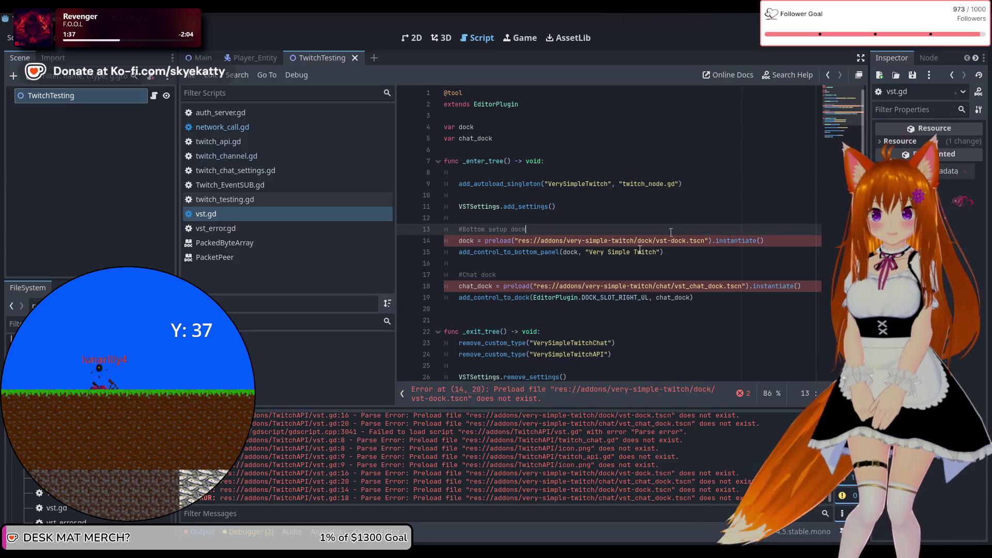
left_click(579, 265)
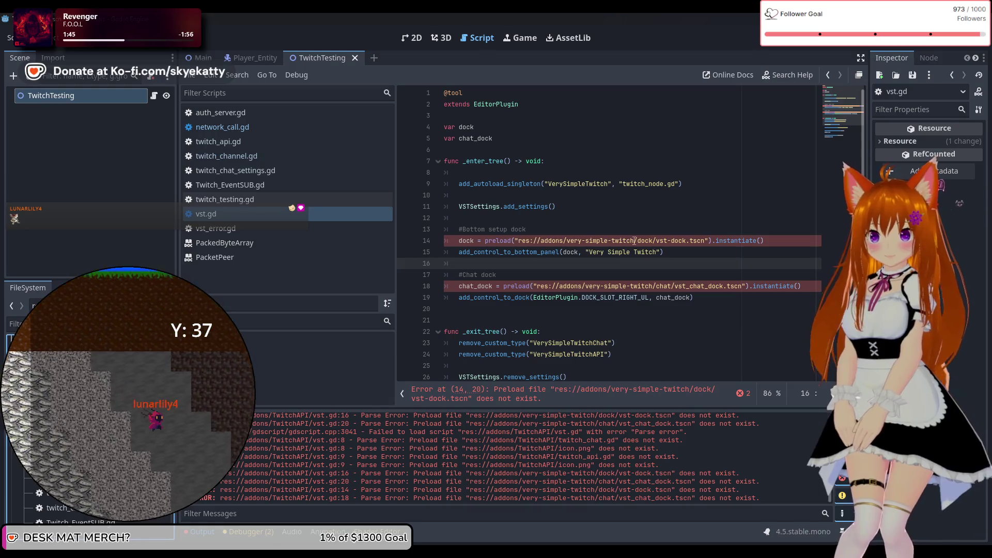
left_click_drag(635, 241, 578, 242)
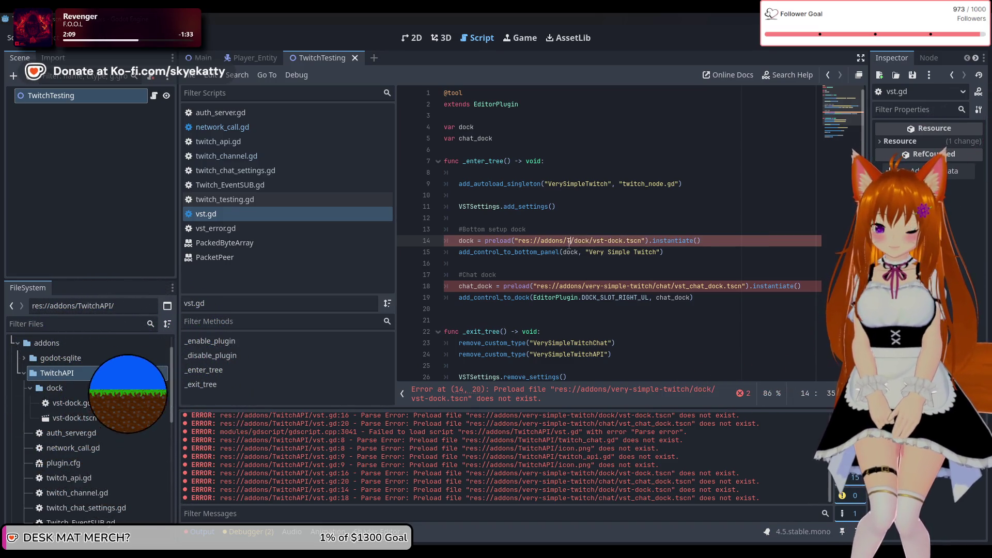
Point the dock and chat dock preload paths on lines 14 and 18 at the TwitchAPI folder.
type("witchAPI")
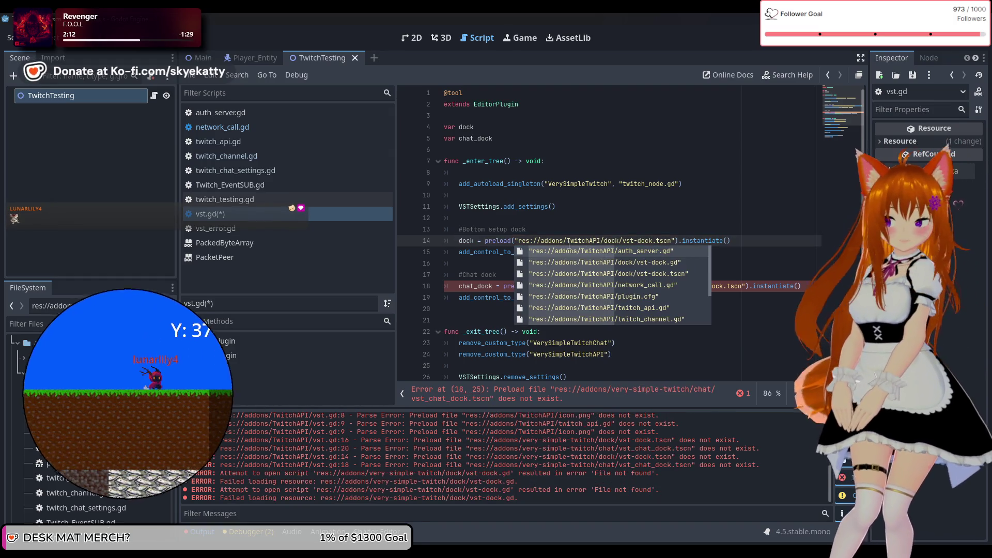
key("Escape")
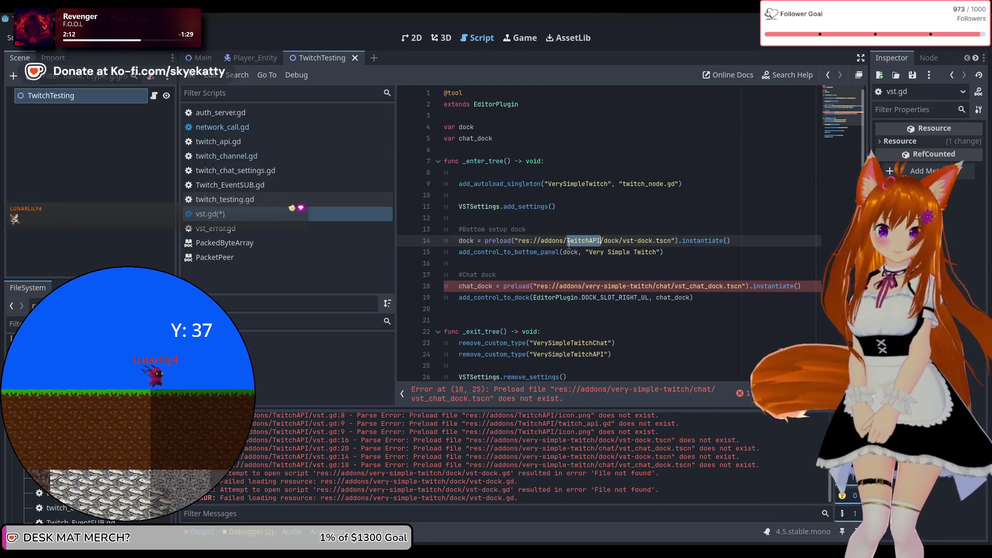
double_click(614, 287)
left_click_drag(652, 287, 585, 287)
type("TwitchAPI")
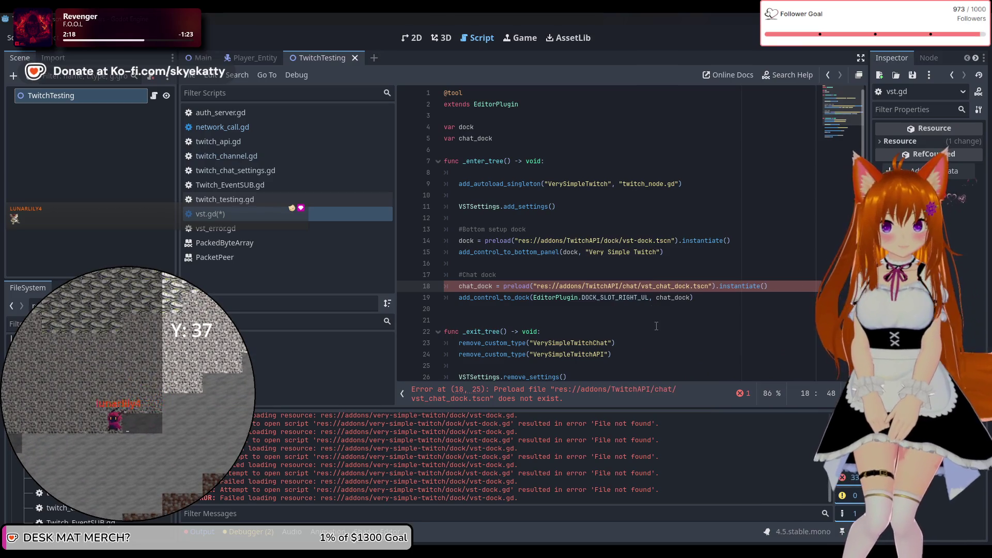
left_click(633, 328)
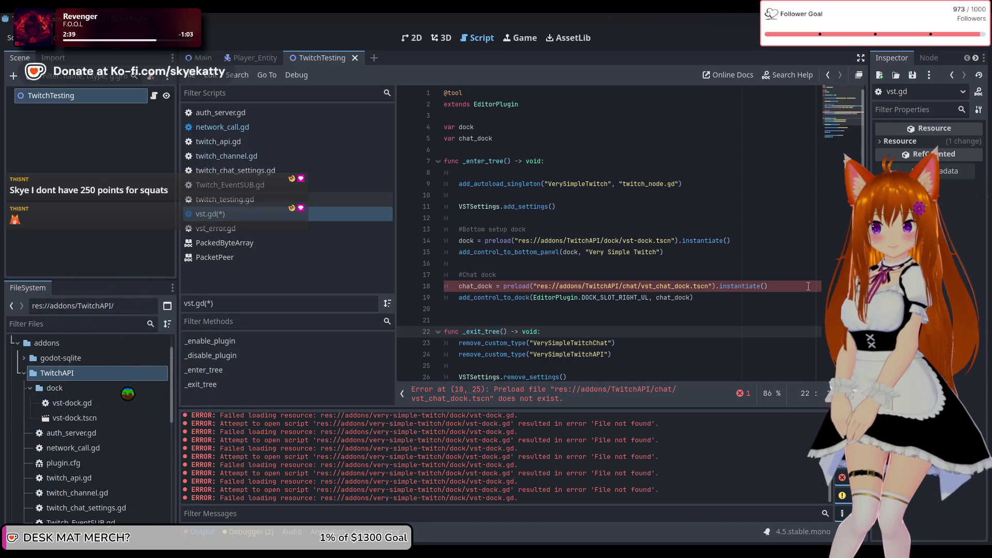
mouse_move(747, 303)
left_mouse_down()
mouse_move(455, 285)
mouse_move(408, 271)
left_mouse_up()
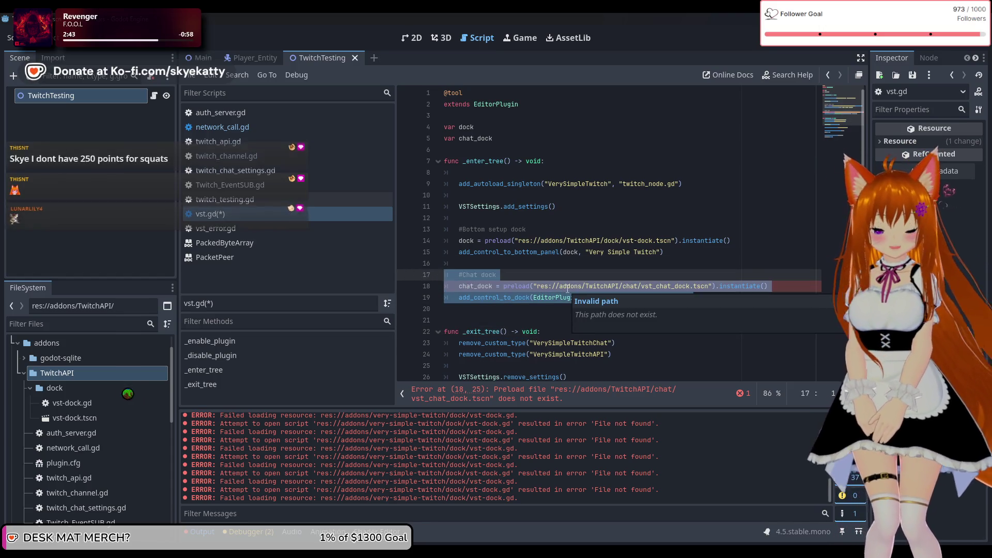
Delete the Chat dock setup block from vst.gd and save the script.
key("BackSpace")
key("BackSpace")
key("BackSpace")
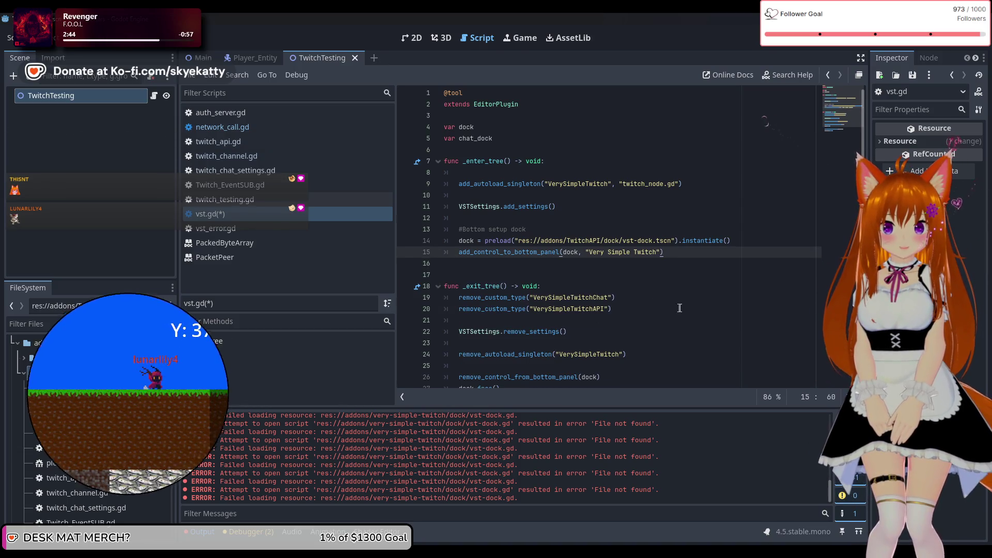
scroll(651, 300, "down", 1)
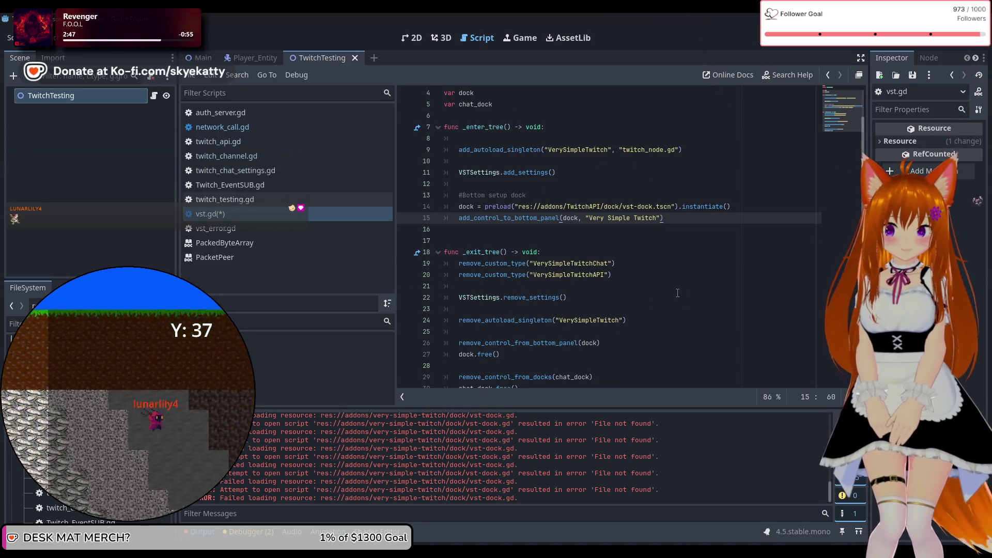
scroll(677, 293, "down", 1)
scroll(669, 241, "up", 1)
scroll(668, 241, "up", 1)
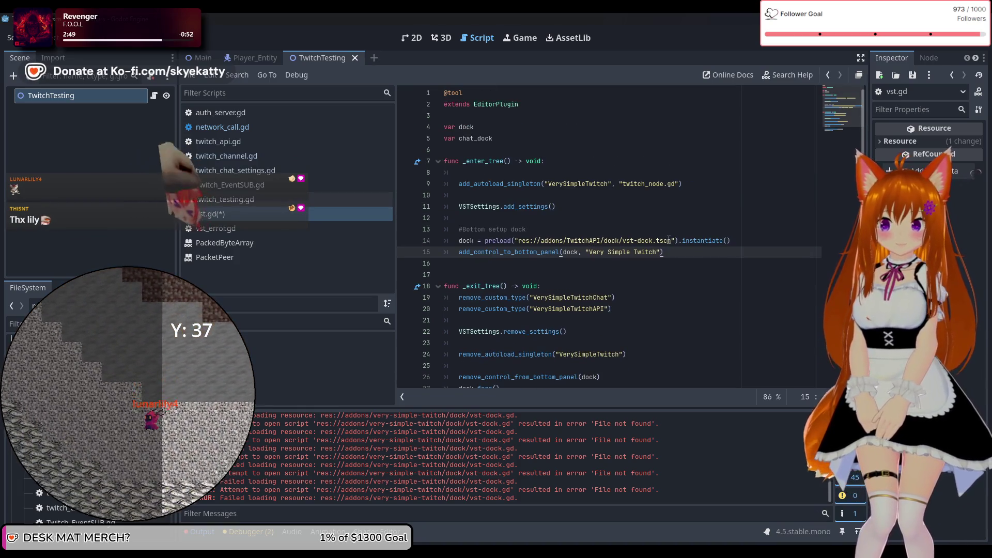
key("Up")
key("Up")
key("Up")
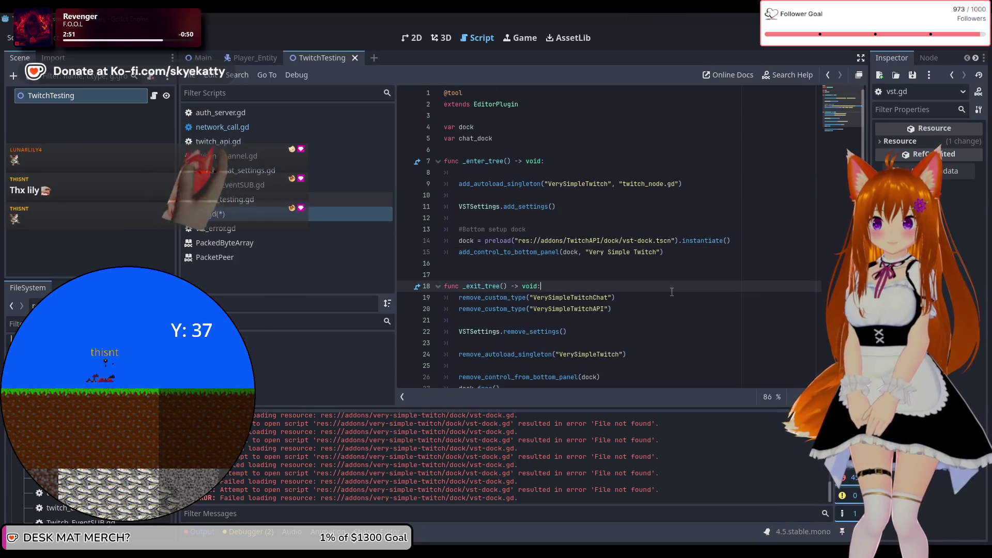
left_click(701, 265)
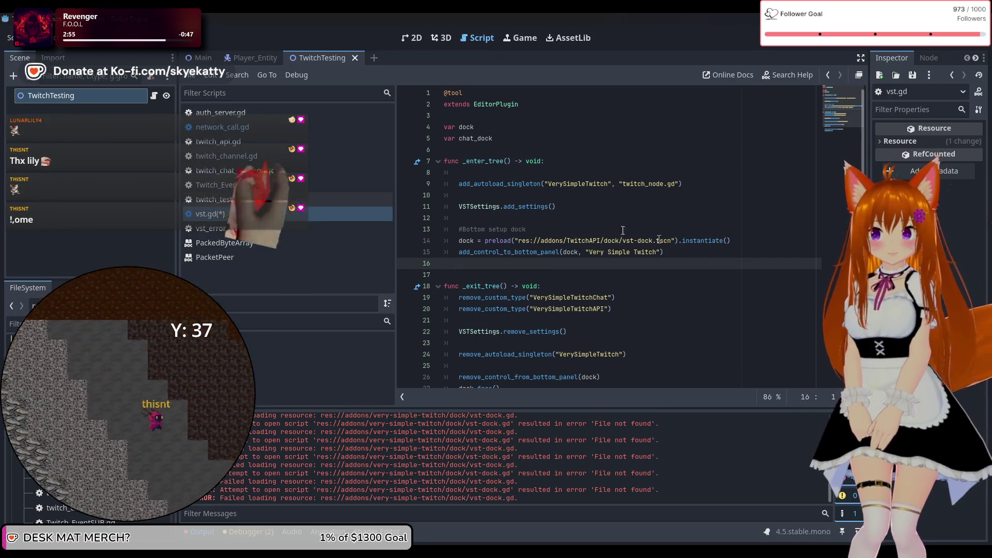
mouse_move(583, 243)
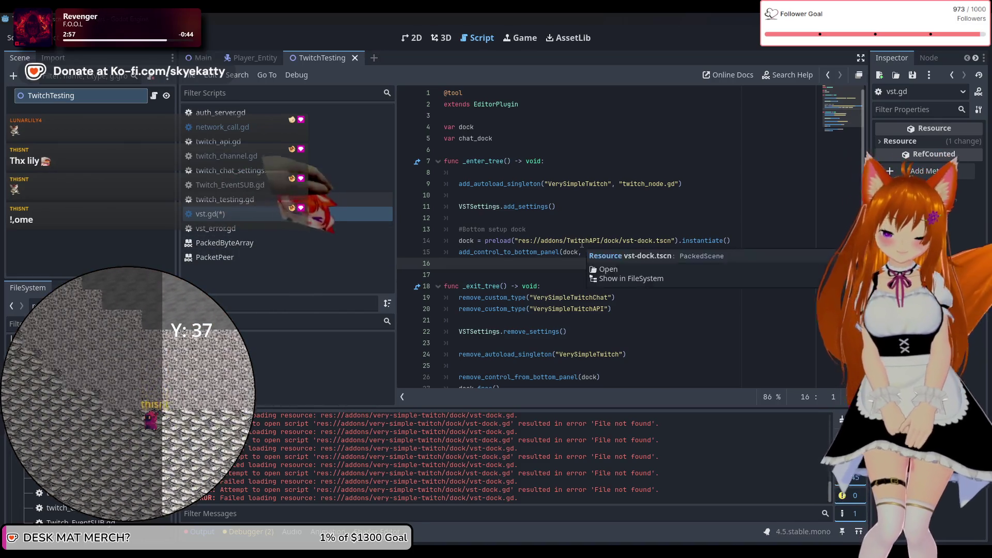
key("ctrl+s")
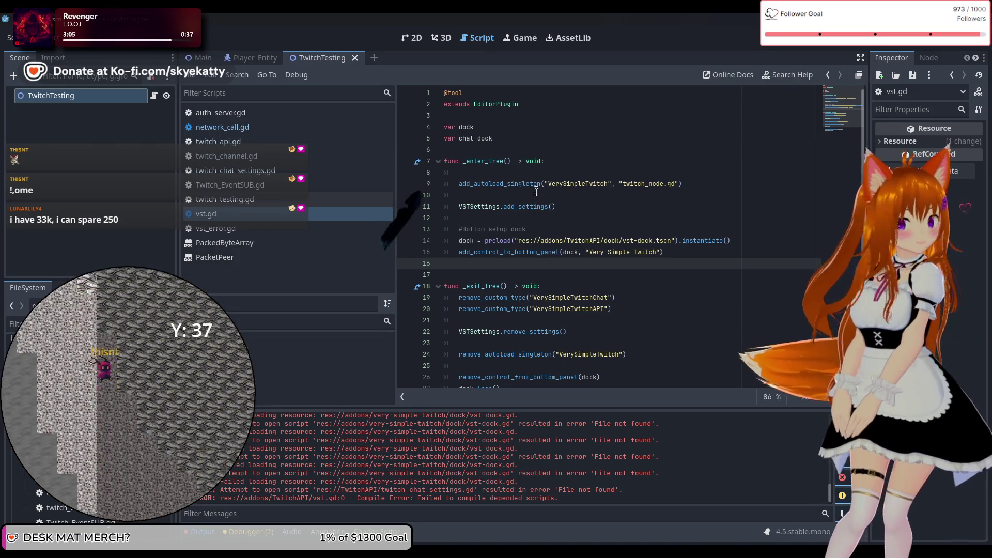
Remove the var chat_dock declaration line near the top of vst.gd.
left_click_drag(492, 138, 444, 138)
key("BackSpace")
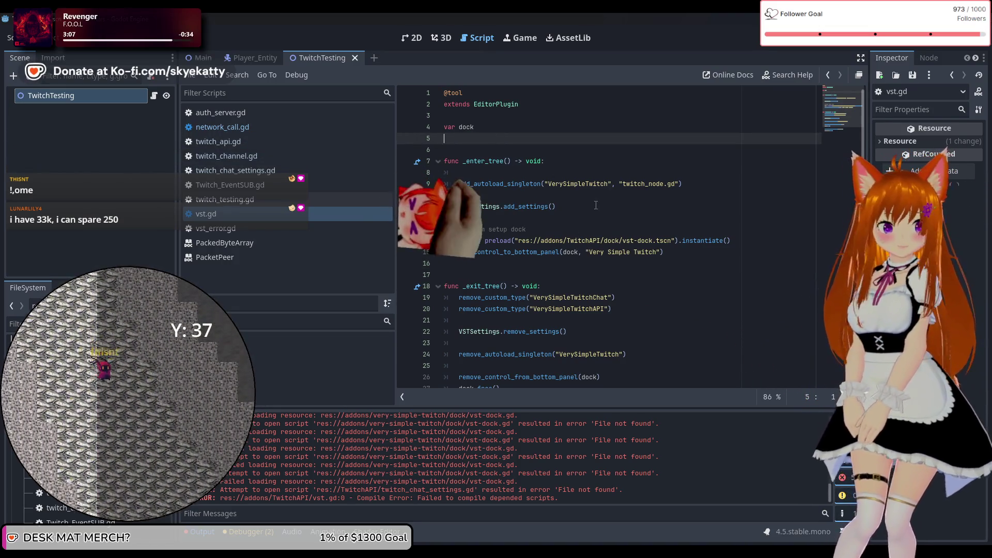
key("BackSpace")
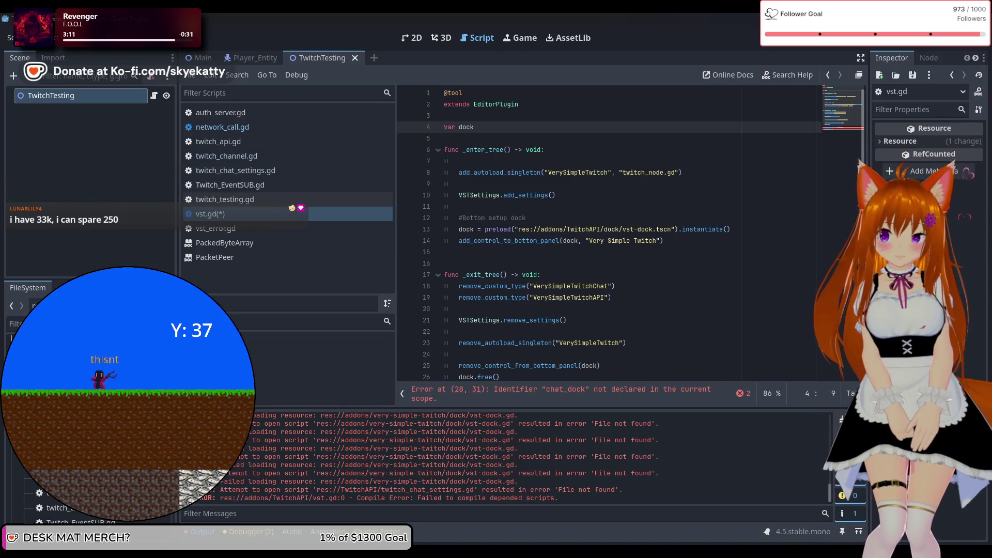
Open vst-dock.gd and read through its copy button, redirect URI and warning icon code.
double_click(269, 355)
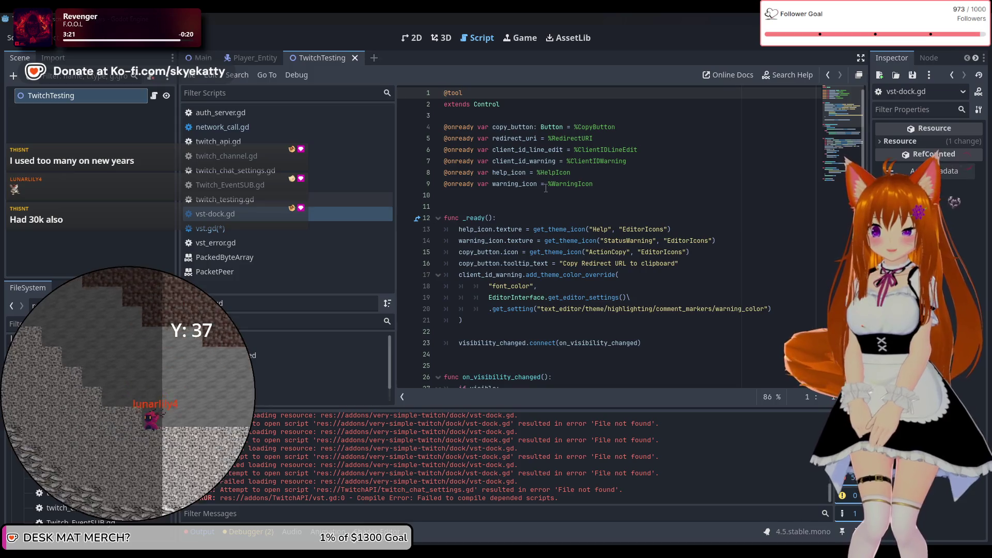
scroll(545, 185, "down", 2)
scroll(545, 189, "up", 2)
scroll(545, 188, "down", 12)
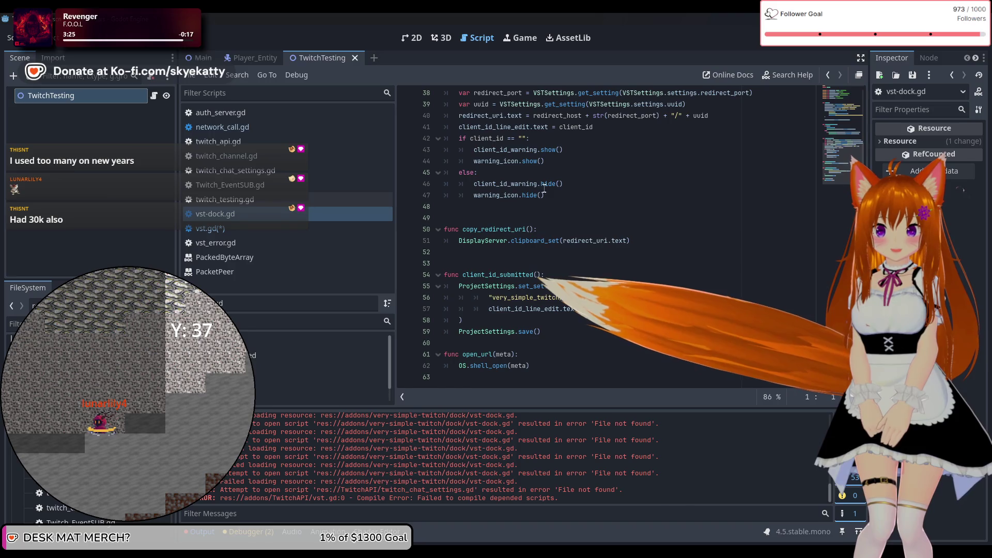
scroll(545, 189, "up", 3)
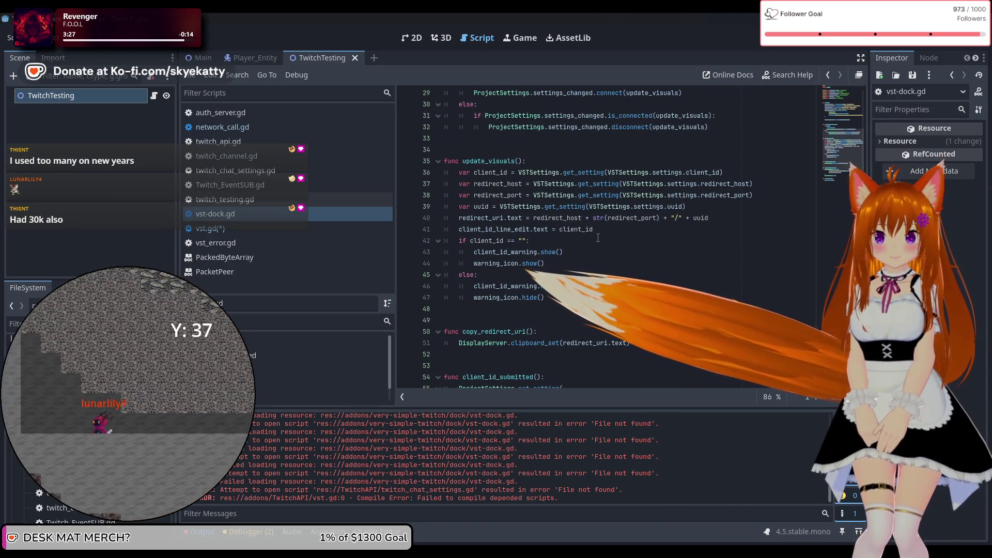
scroll(597, 238, "up", 8)
scroll(598, 238, "up", 2)
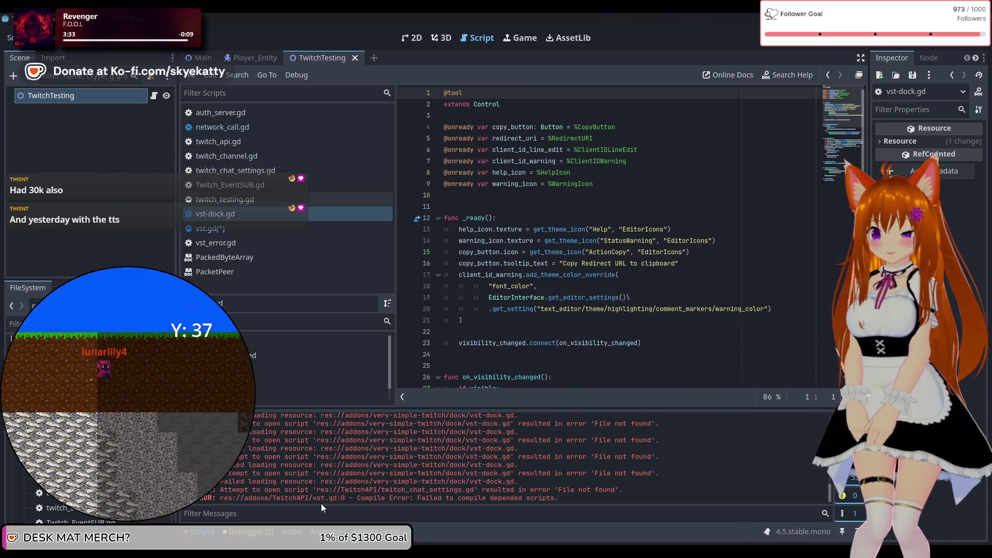
Delete the chat_dock cleanup lines 28–29 from vst.gd's _exit_tree and save.
left_click(226, 231)
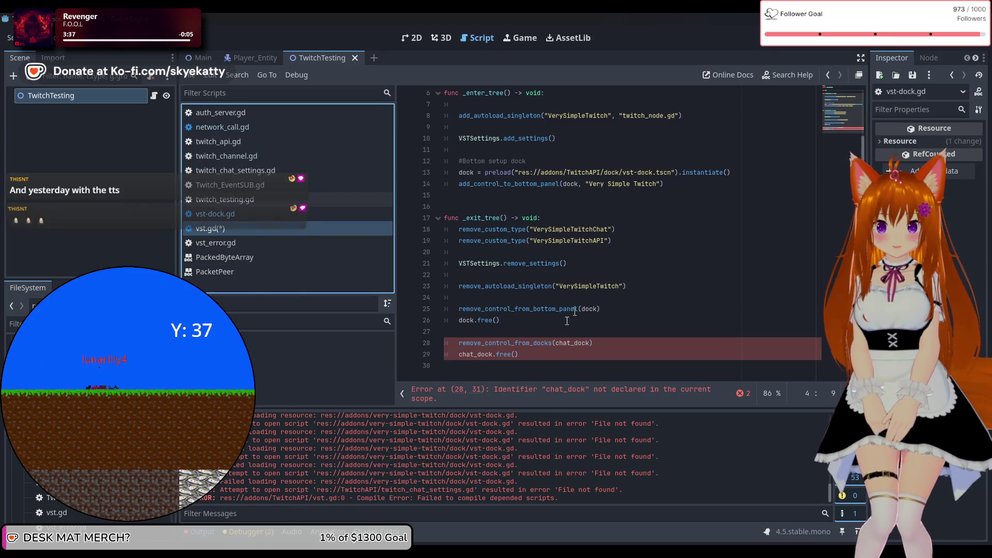
left_click_drag(593, 352, 408, 344)
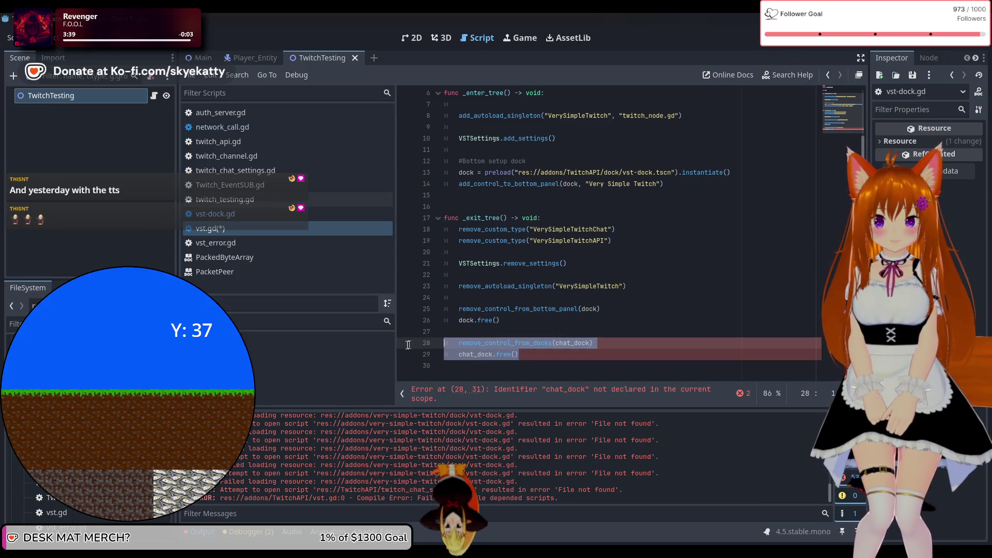
key("BackSpace")
key("BackSpace")
key("BackSpace")
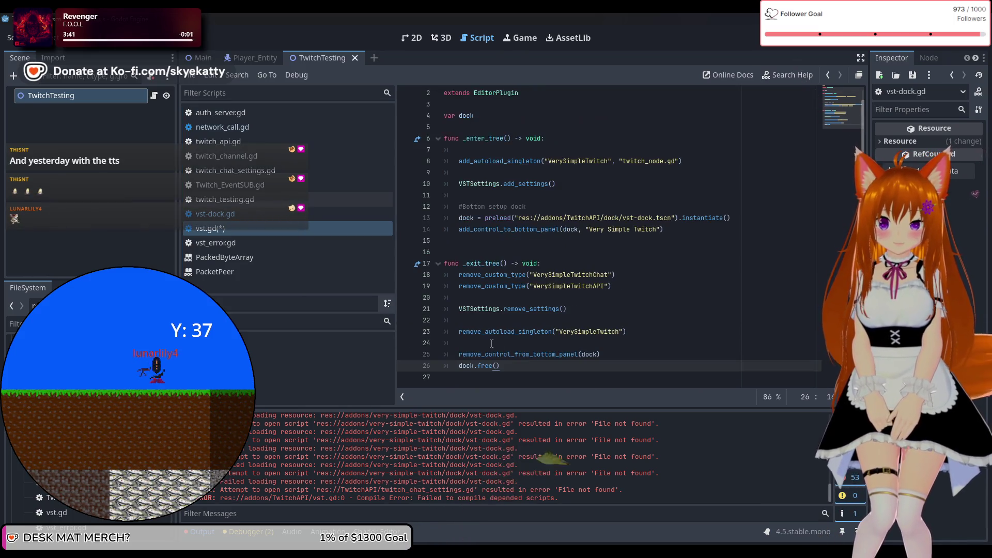
key("ctrl+s")
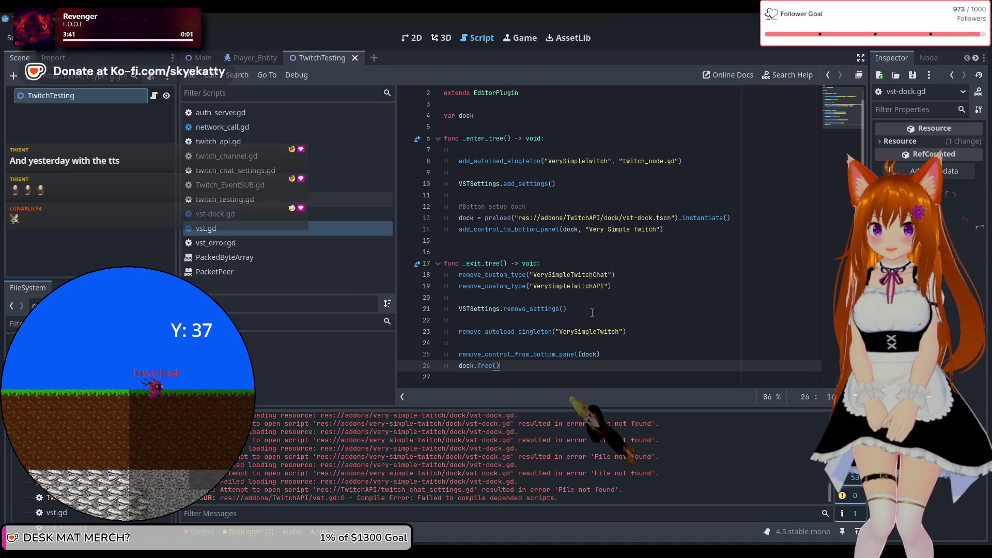
scroll(592, 312, "up", 1)
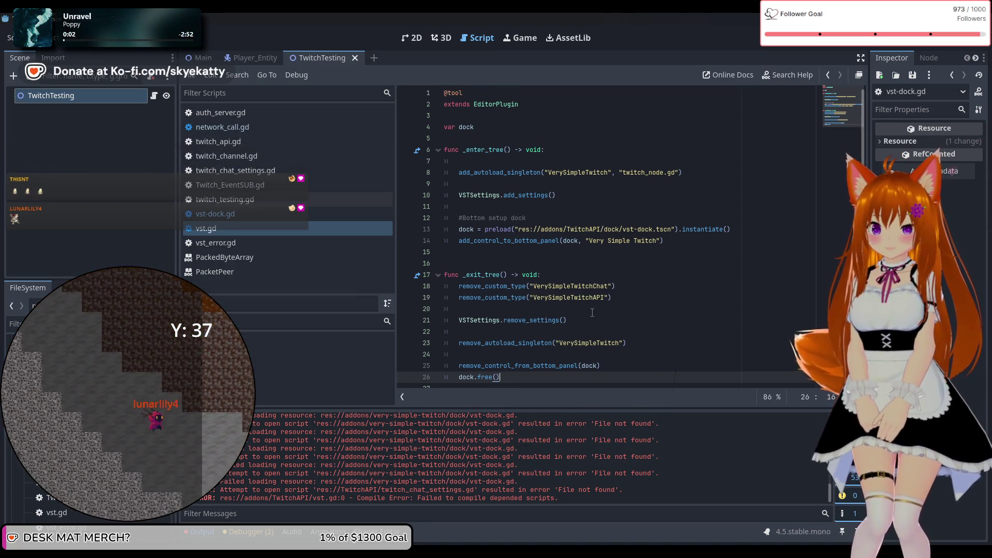
left_click(280, 212)
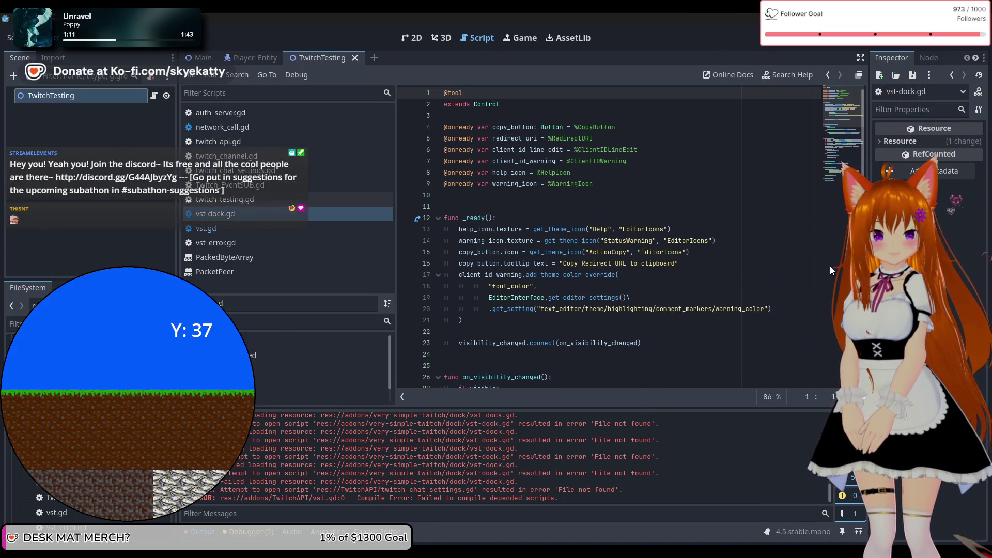
Scroll through vst-dock.gd and place the caret on line 58 in client_id_submitted.
scroll(750, 237, "down", 4)
scroll(737, 246, "up", 4)
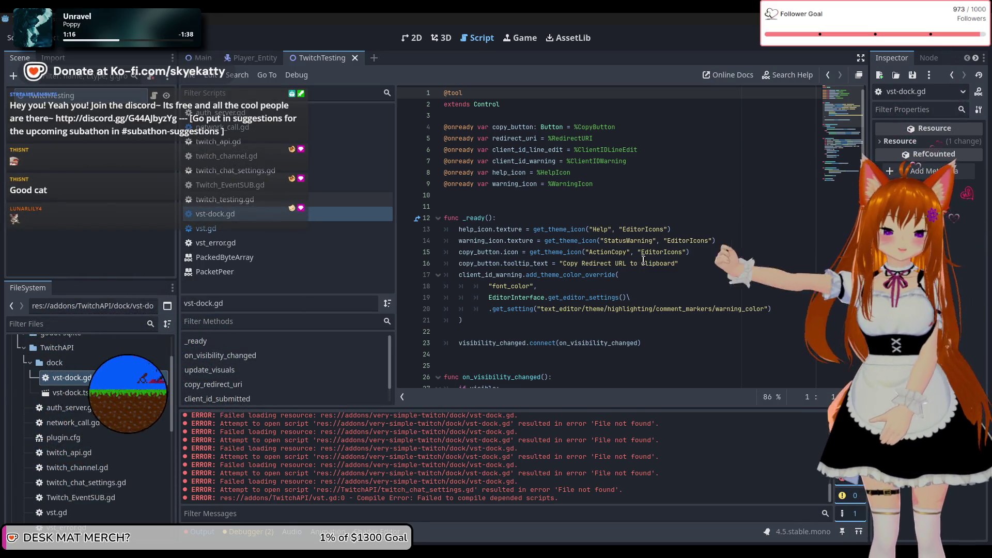
scroll(517, 187, "down", 2)
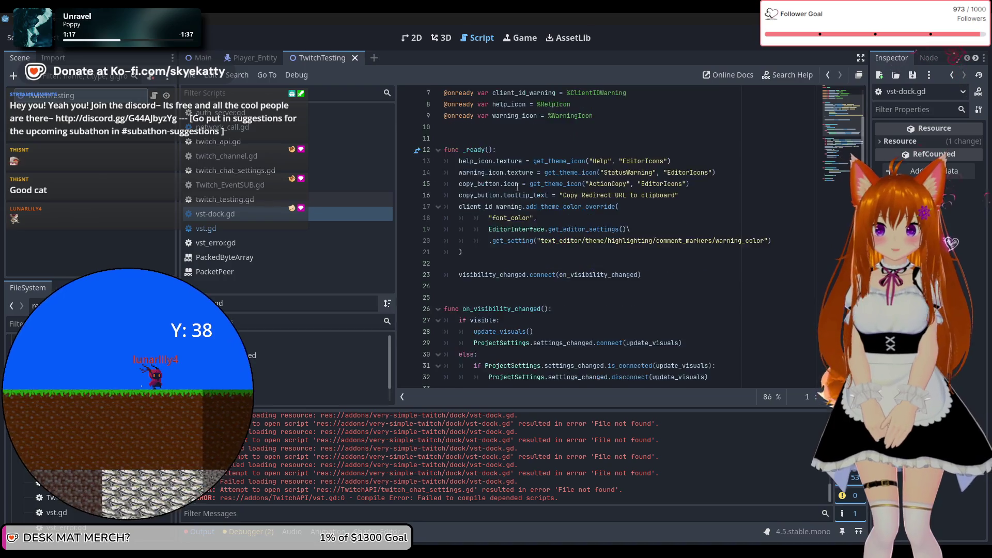
scroll(517, 187, "down", 8)
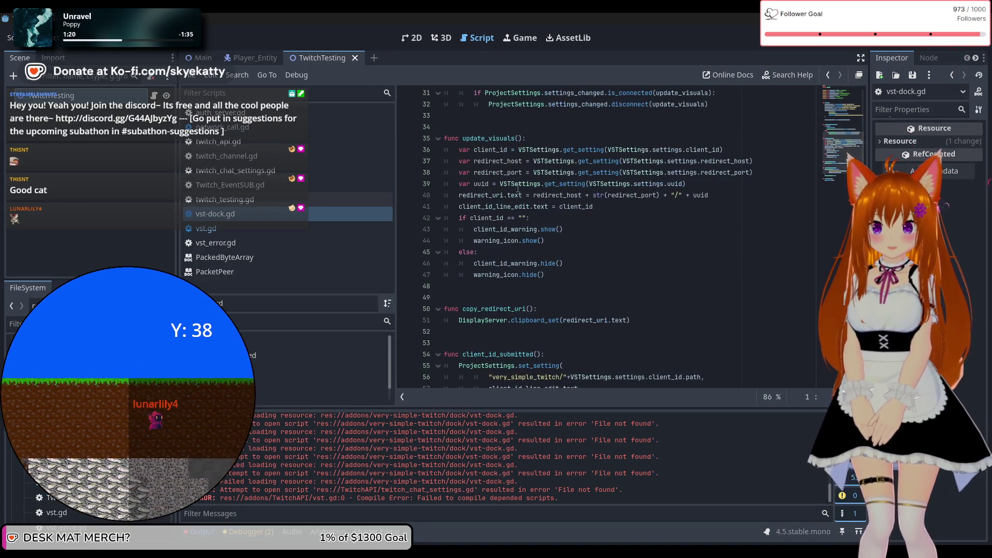
scroll(517, 188, "down", 3)
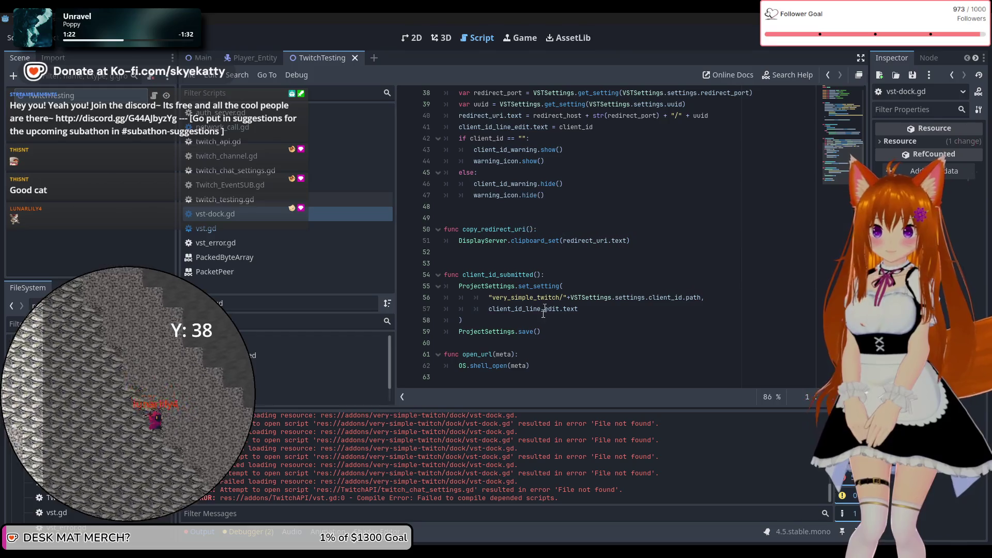
left_click(540, 320)
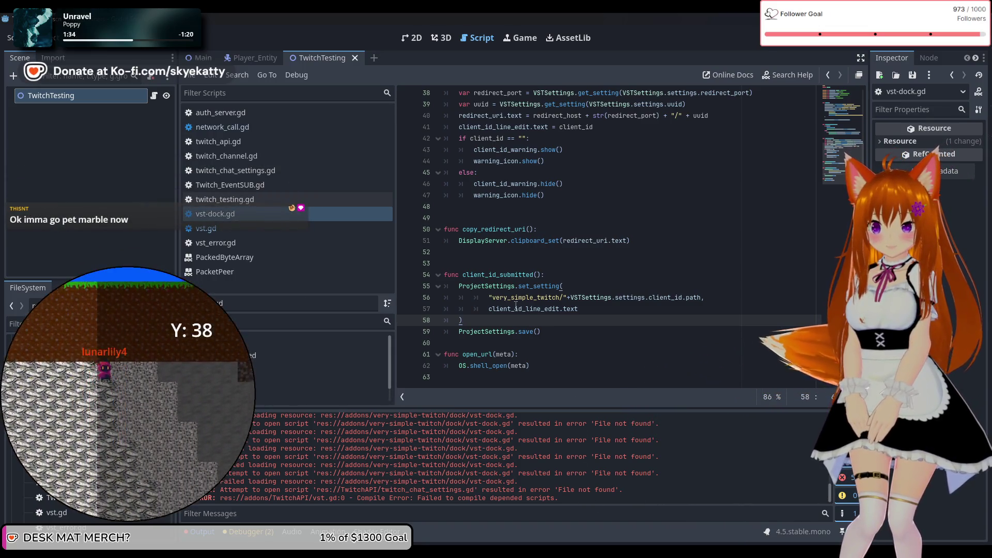
Show the Plugins list with TwitchEventSubAPI 1.0 and Godot SQLite 4.6 enabled.
scroll(527, 153, "up", 2)
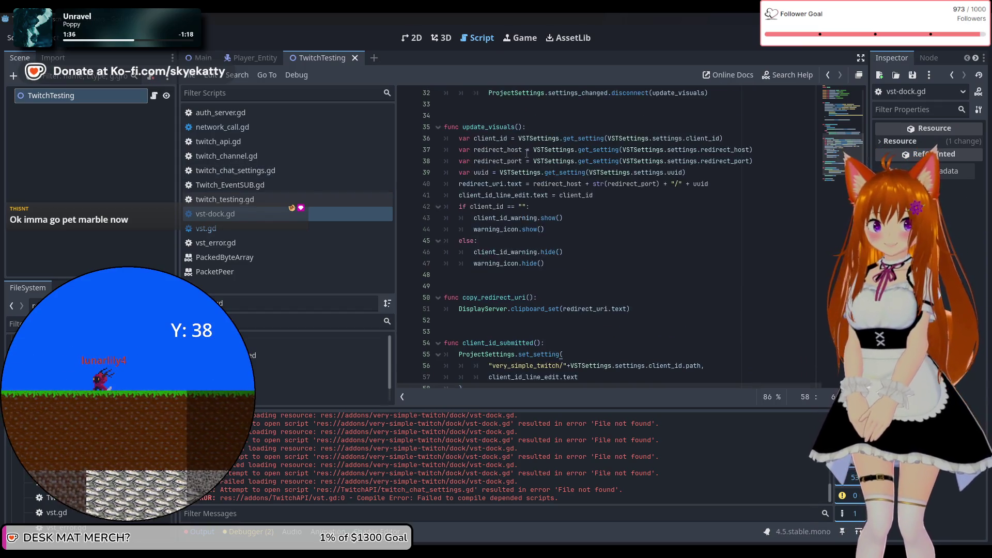
scroll(527, 153, "up", 10)
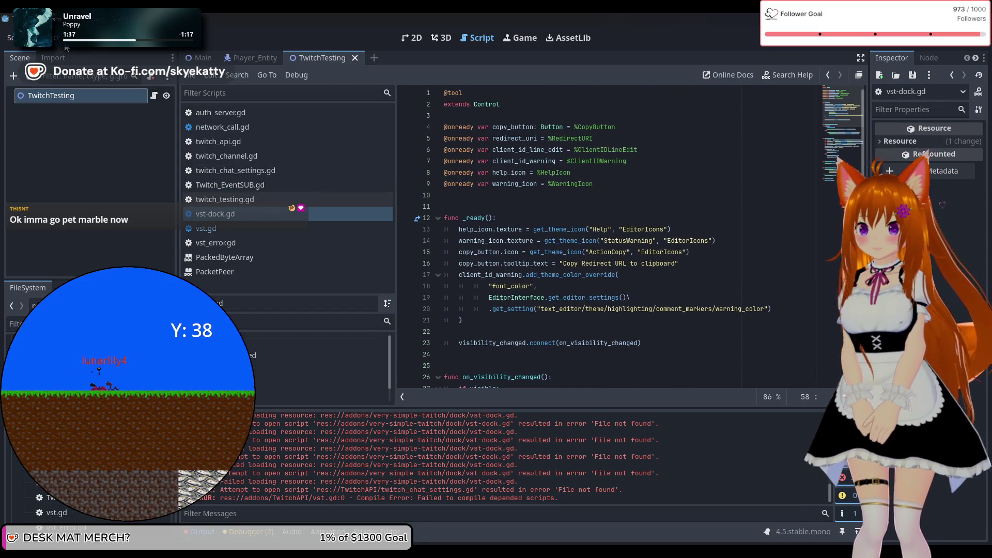
left_click(47, 38)
left_click(57, 76)
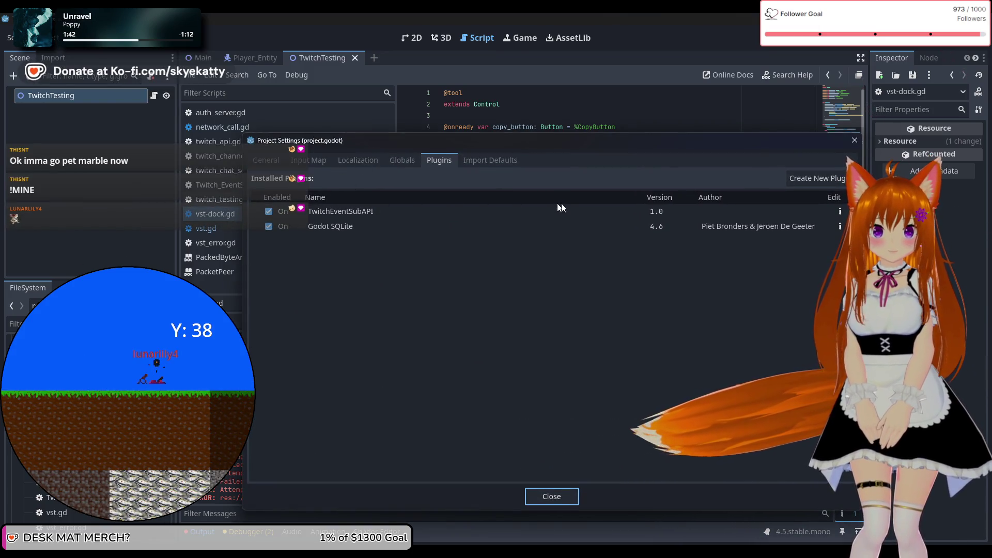
Close Project Settings, switch to vst.gd and select line 8's add_autoload_singleton call.
left_click(855, 141)
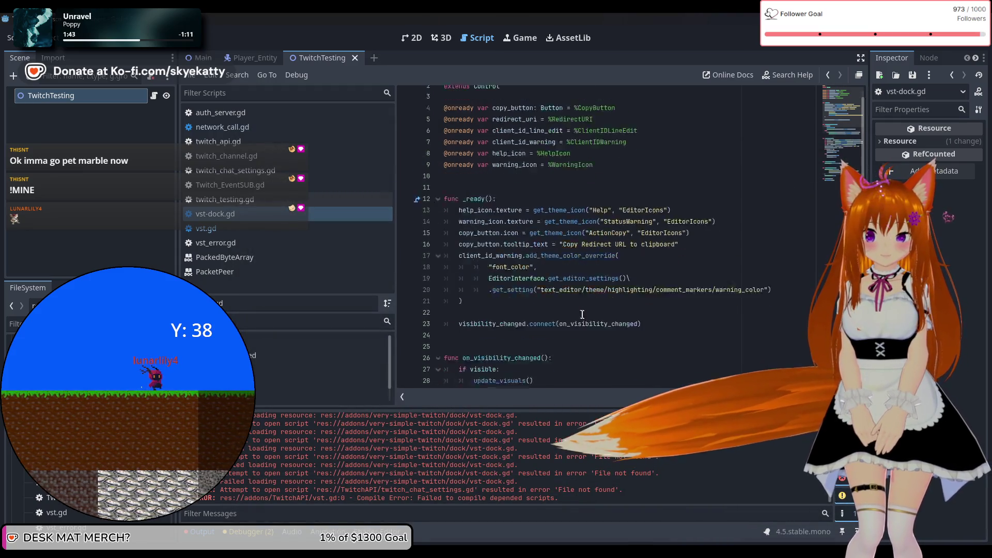
left_click(47, 38)
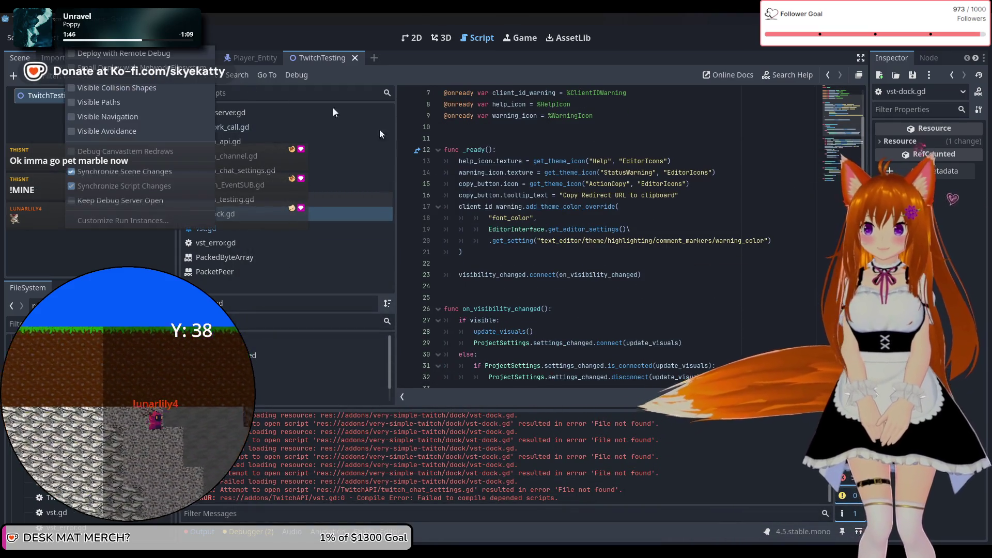
left_click_drag(569, 387, 597, 216)
scroll(579, 184, "up", 2)
left_click(537, 218)
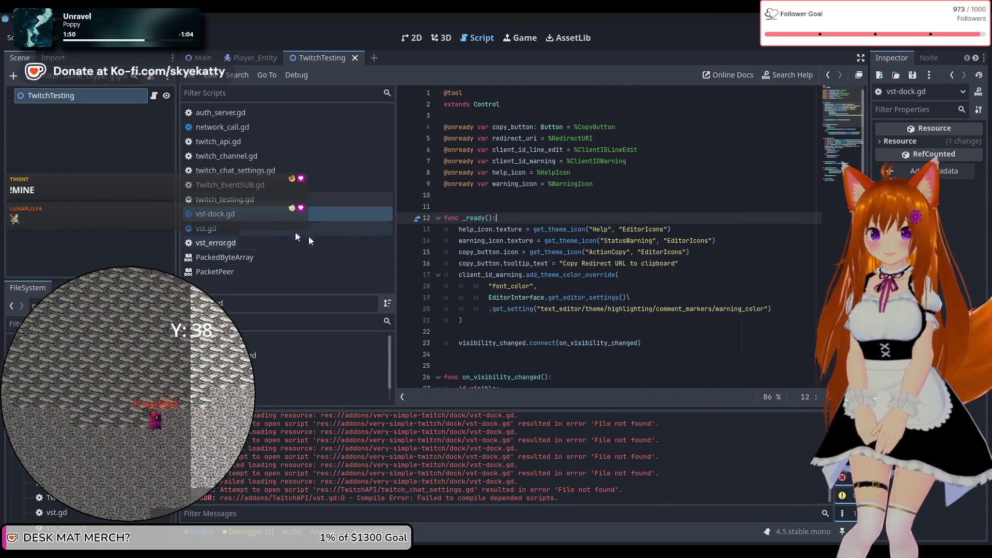
left_click(259, 228)
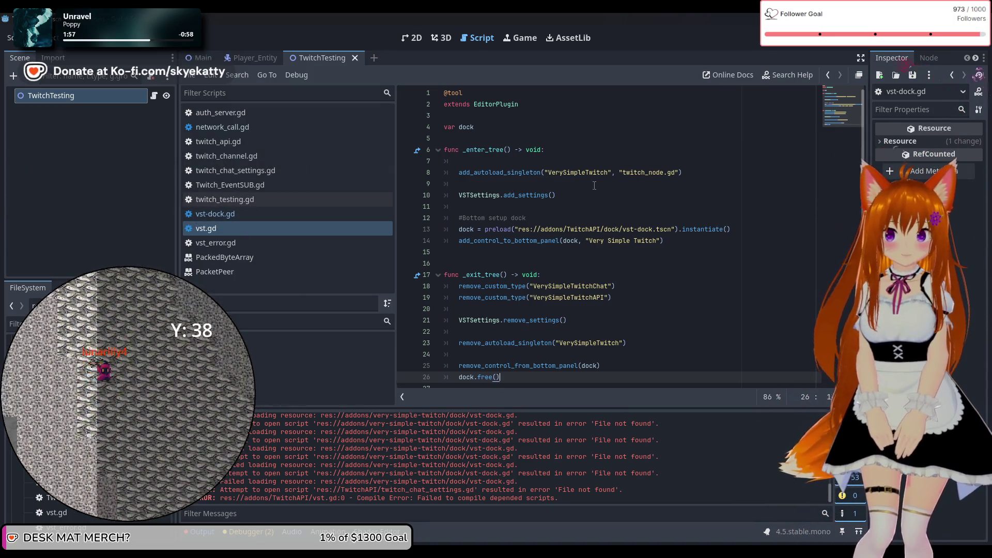
left_click_drag(594, 185, 393, 170)
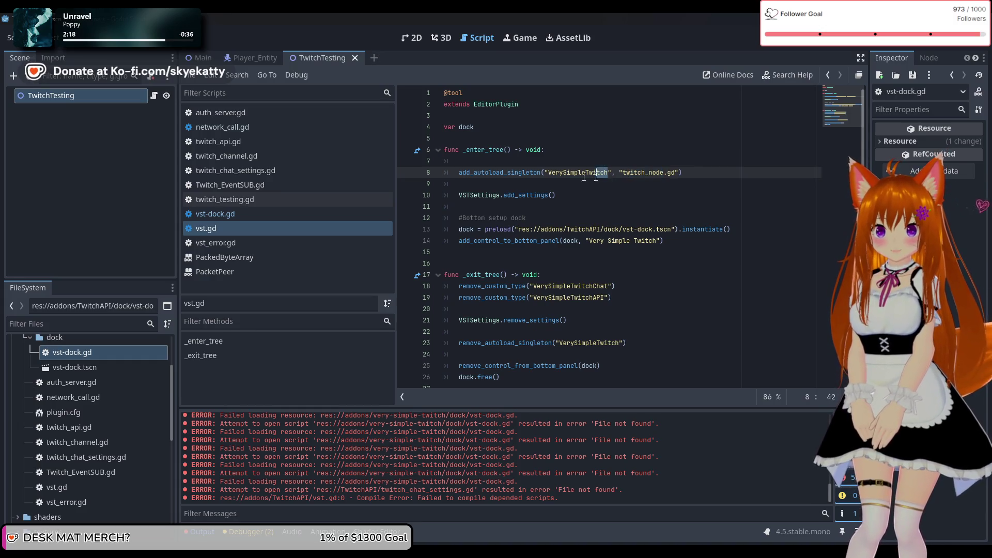
Edit line 8 of vst.gd to add_autoload_singleton("TEventSub", "Twitch_EventSUB.gd").
left_click(548, 181, "shift")
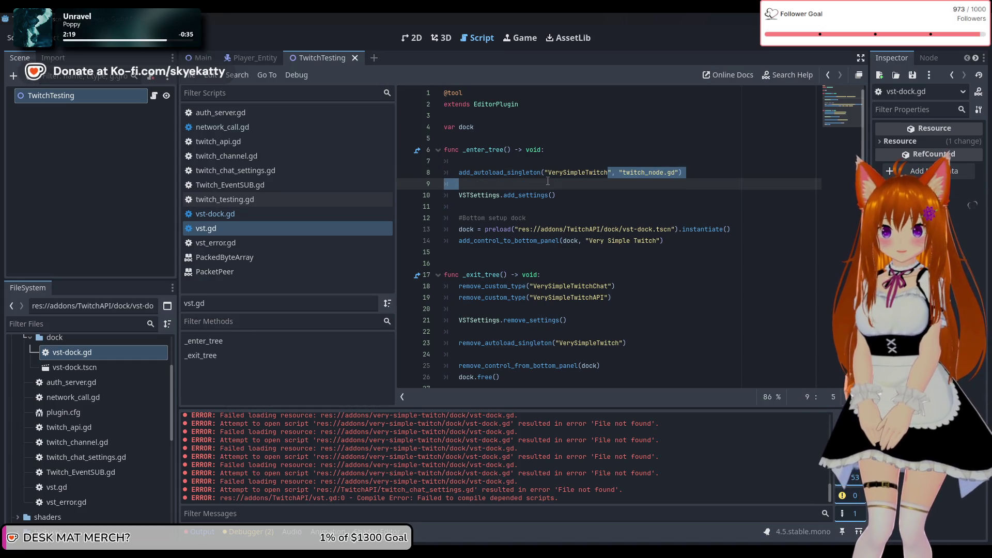
double_click(550, 174)
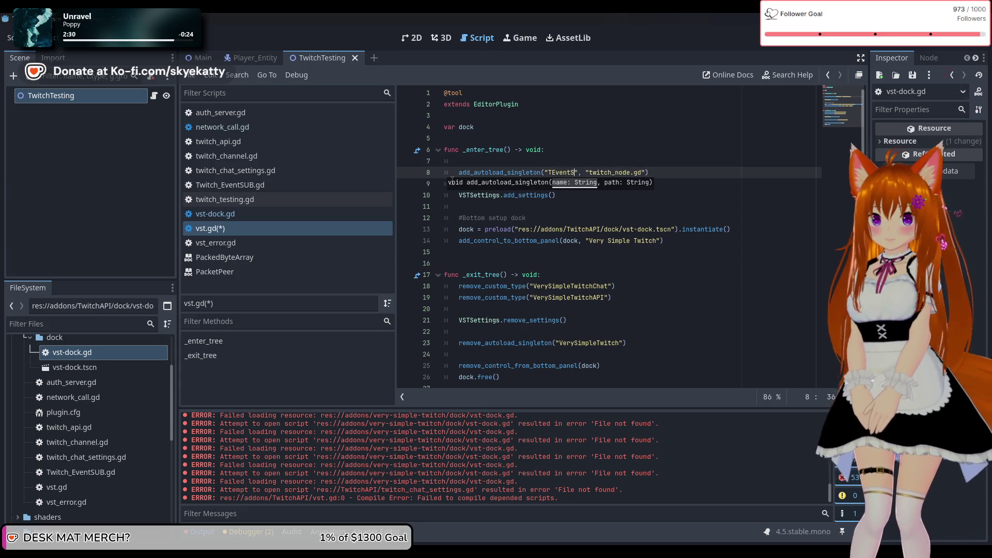
type("ub")
left_click(624, 149)
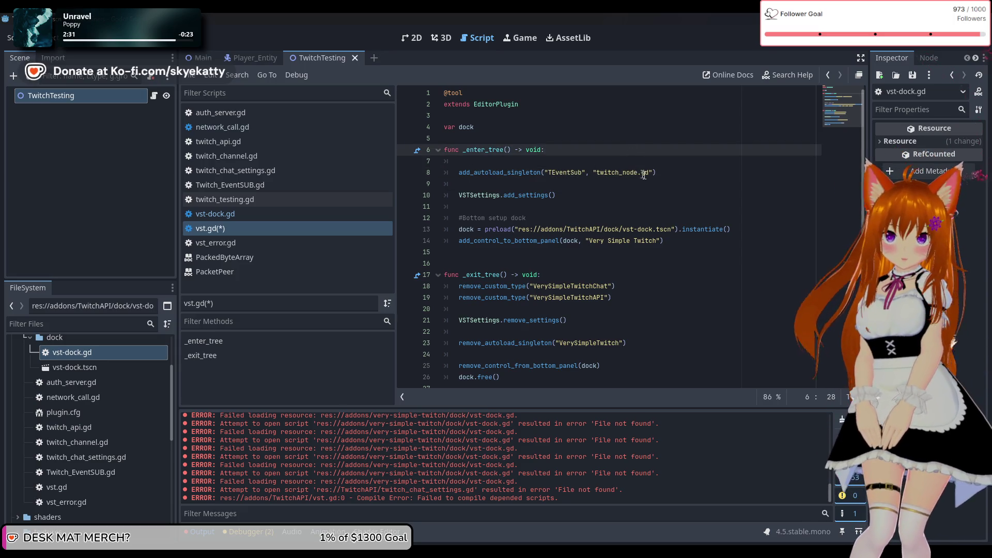
left_click_drag(637, 172, 585, 174)
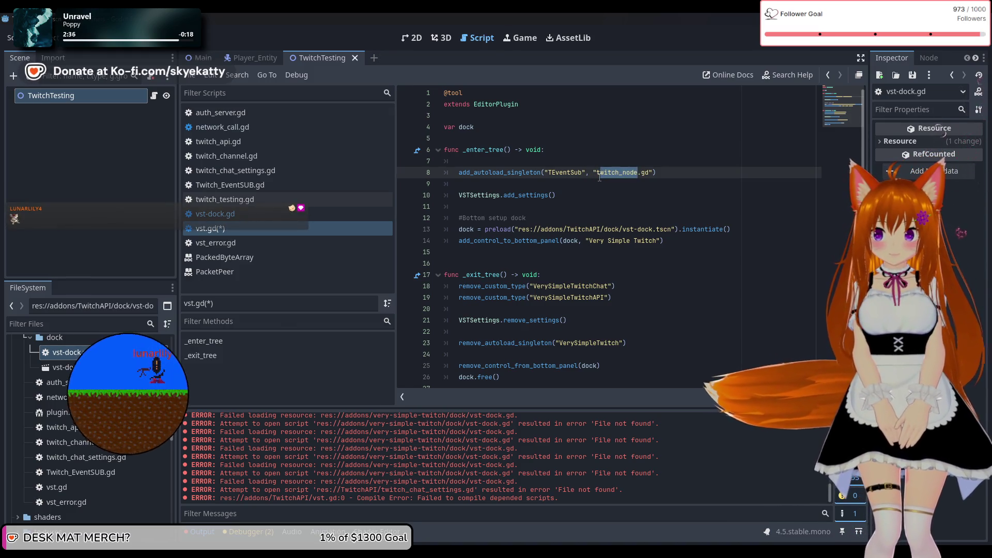
type("T")
key("BackSpace")
key("BackSpace")
type("T")
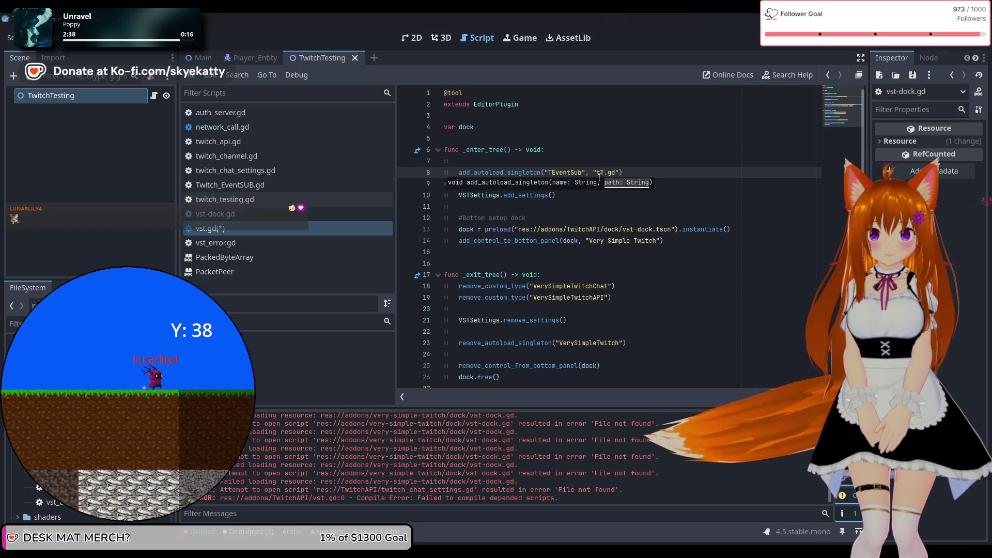
type("witch_E")
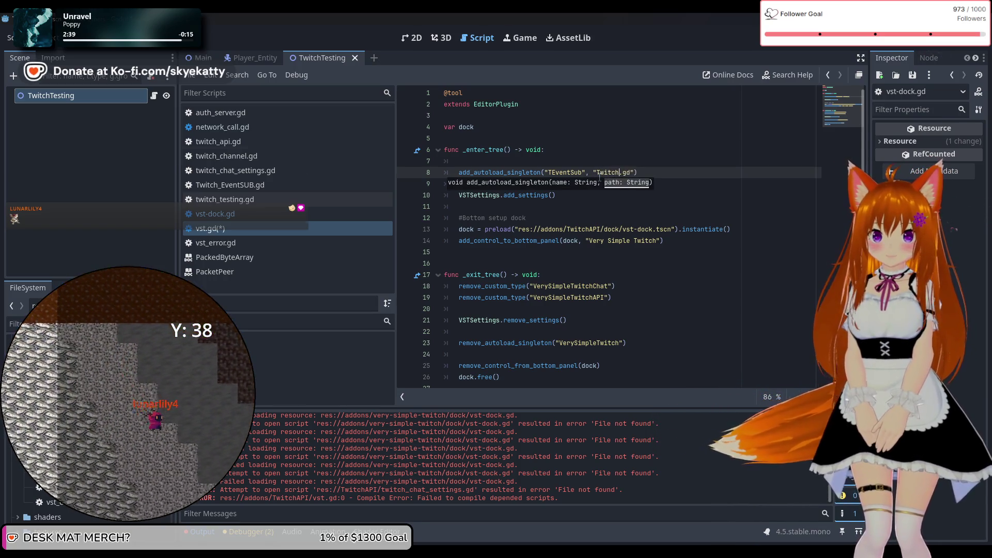
type("ventSUB")
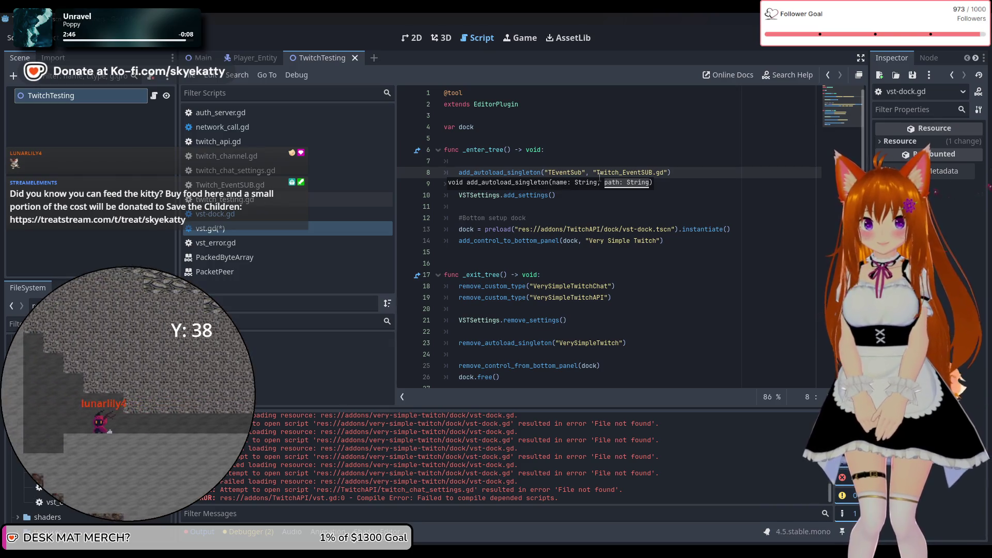
left_click(620, 139)
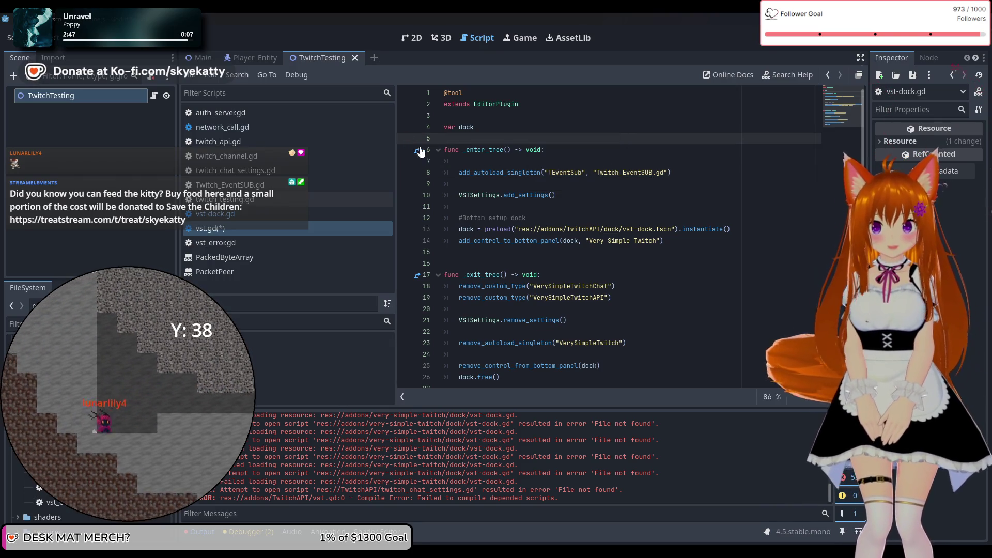
Check the Autoload list shows TEventSub beside ItemManager and TileManager, then close Project Settings.
left_click(45, 38)
left_click(67, 89)
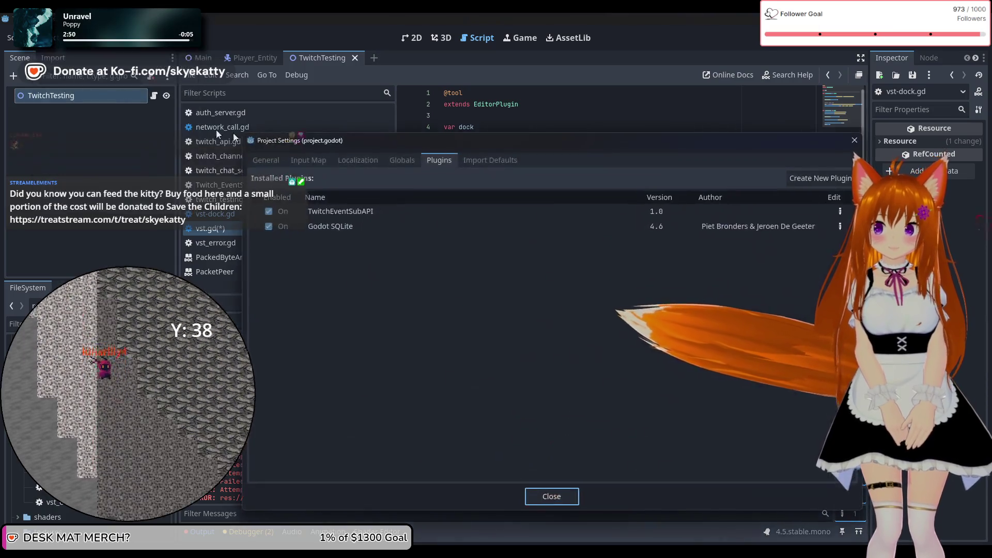
left_click(309, 160)
left_click(358, 160)
left_click(402, 160)
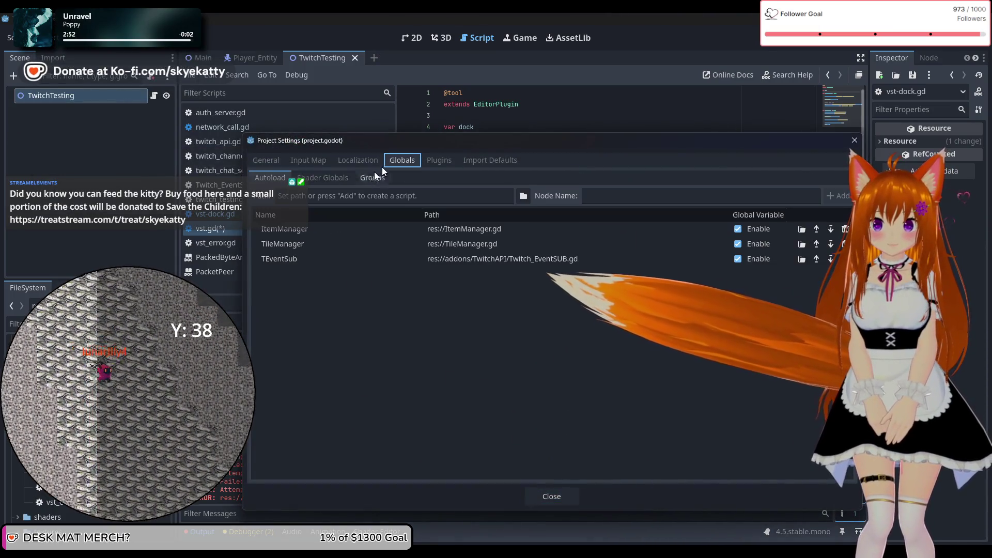
mouse_move(463, 144)
left_mouse_down()
mouse_move(436, 279)
mouse_move(460, 195)
mouse_move(461, 220)
mouse_move(319, 169)
left_mouse_up()
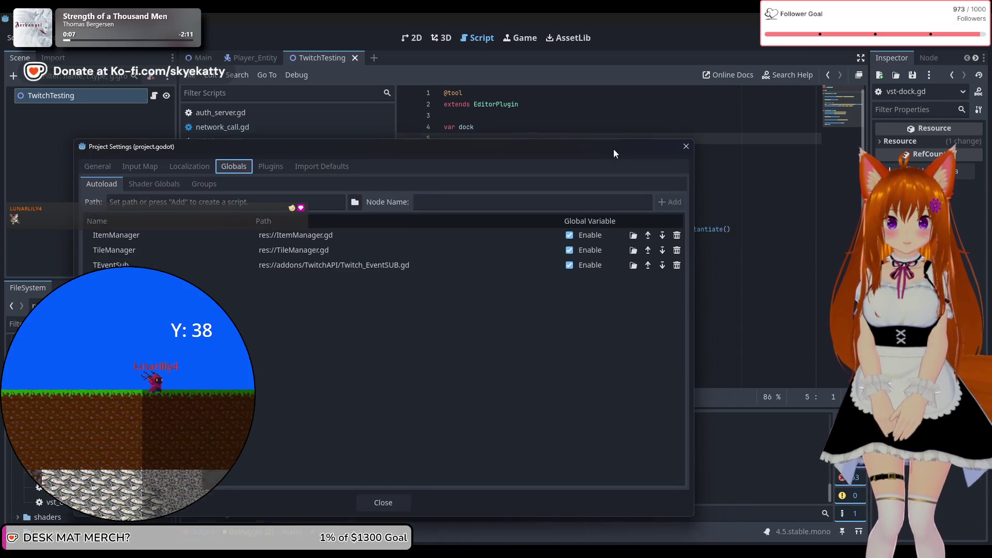
left_click(712, 164)
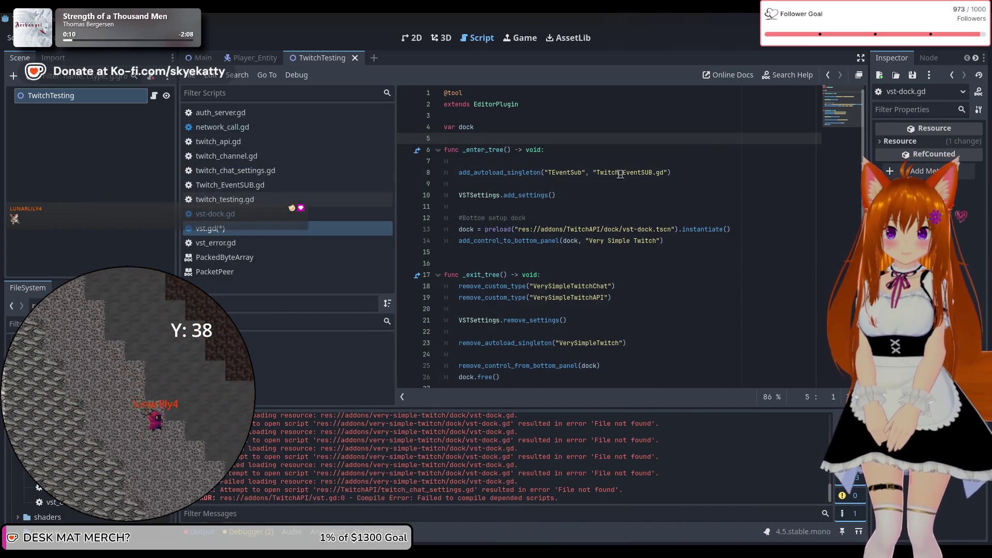
Save the edited vst.gd script with Ctrl+S.
scroll(597, 216, "down", 1)
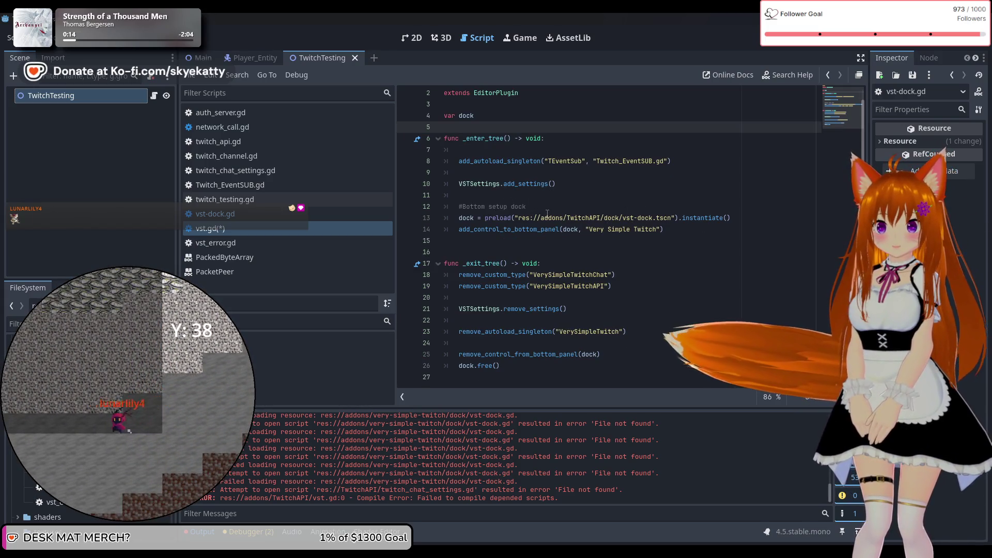
left_click(495, 236)
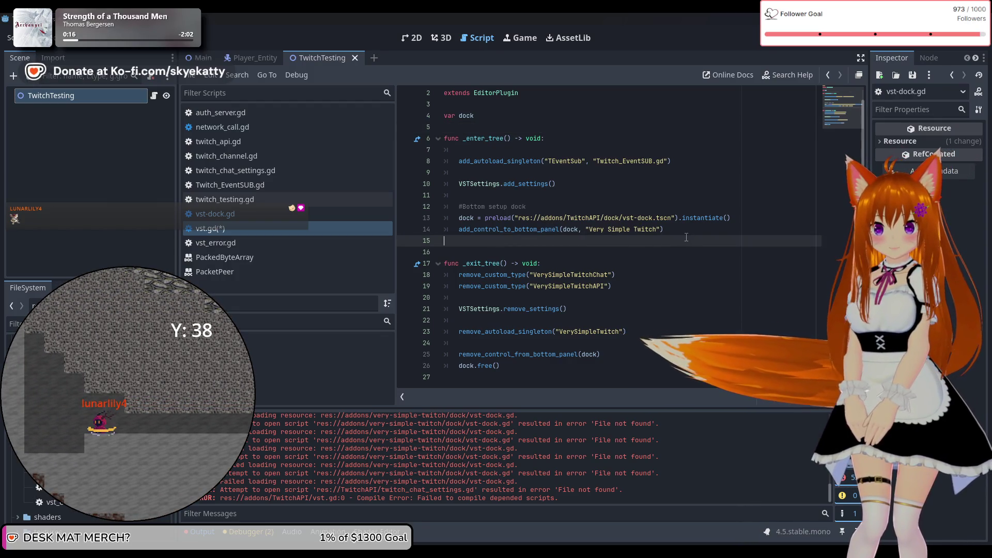
key("ctrl+s")
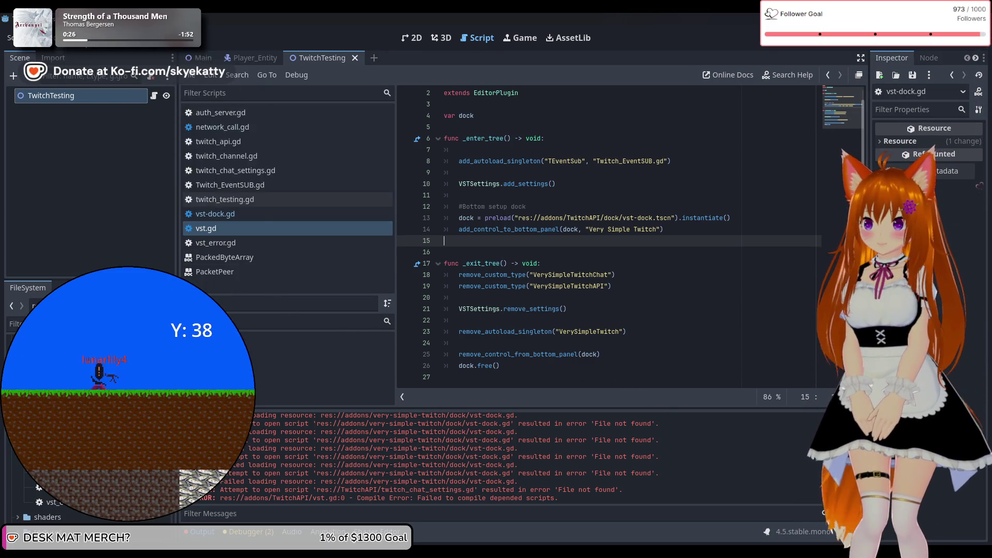
left_click(49, 41)
Re-toggle the TwitchEventSubAPI plugin to reload it, then show the Very Simple Twitch bottom dock.
left_click(67, 89)
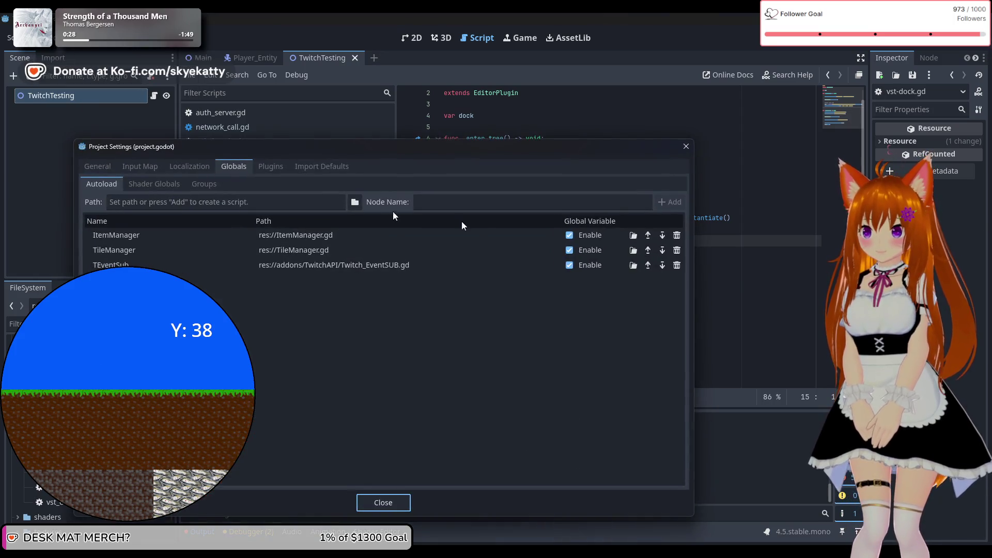
left_click(270, 166)
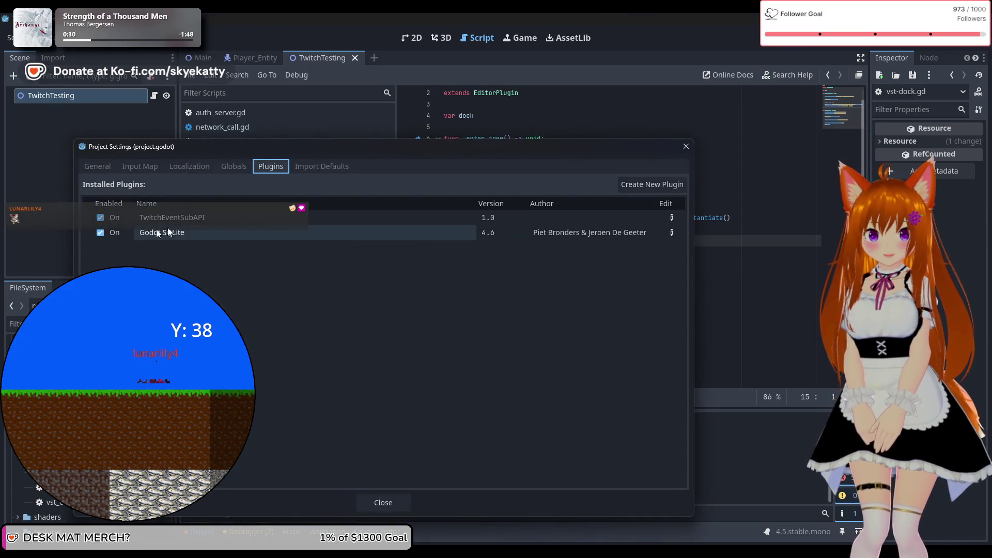
left_click(100, 218)
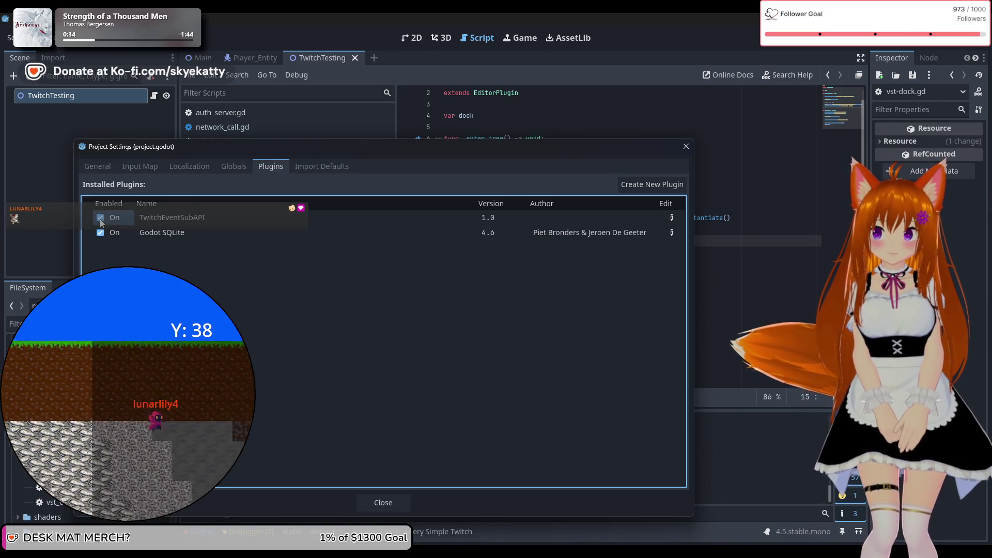
left_click(381, 502)
left_click(461, 531)
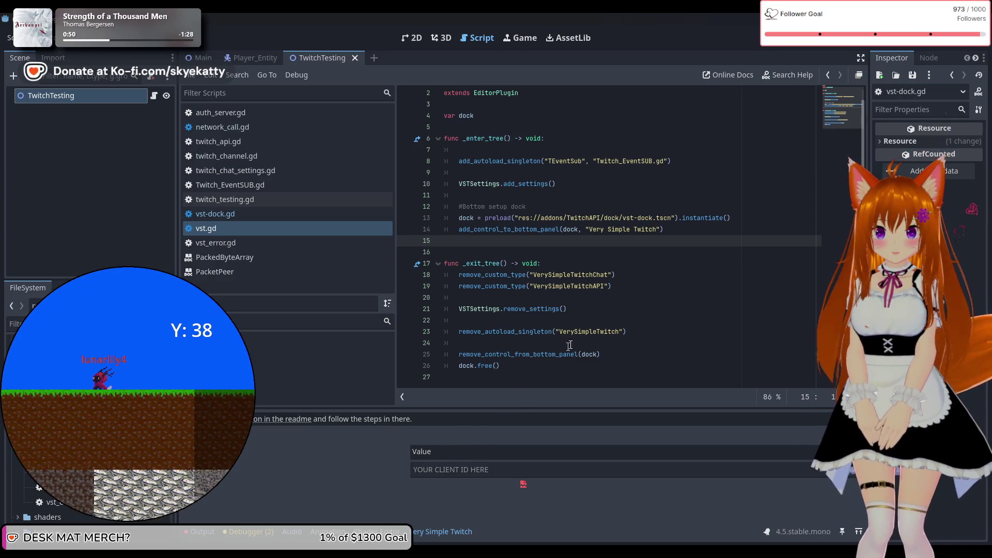
scroll(579, 324, "up", 1)
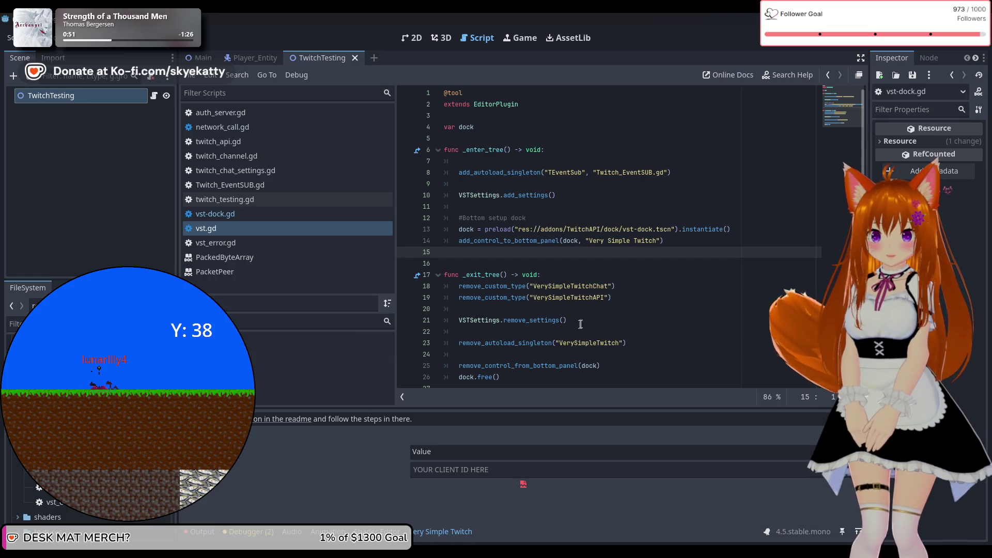
Open vst-dock.gd and scroll down through update_visuals, client_id_submitted and open_url.
scroll(580, 323, "down", 1)
scroll(581, 327, "up", 1)
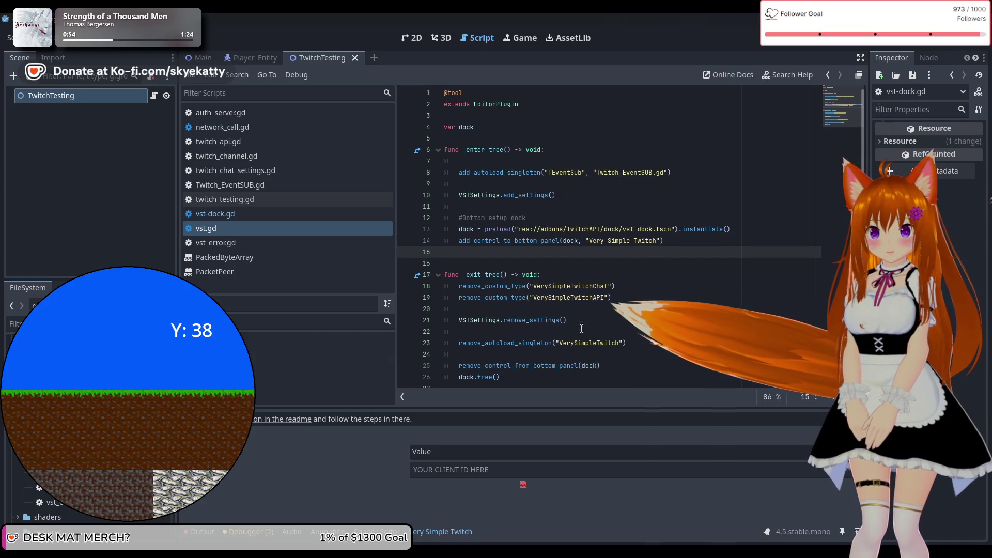
scroll(580, 325, "down", 1)
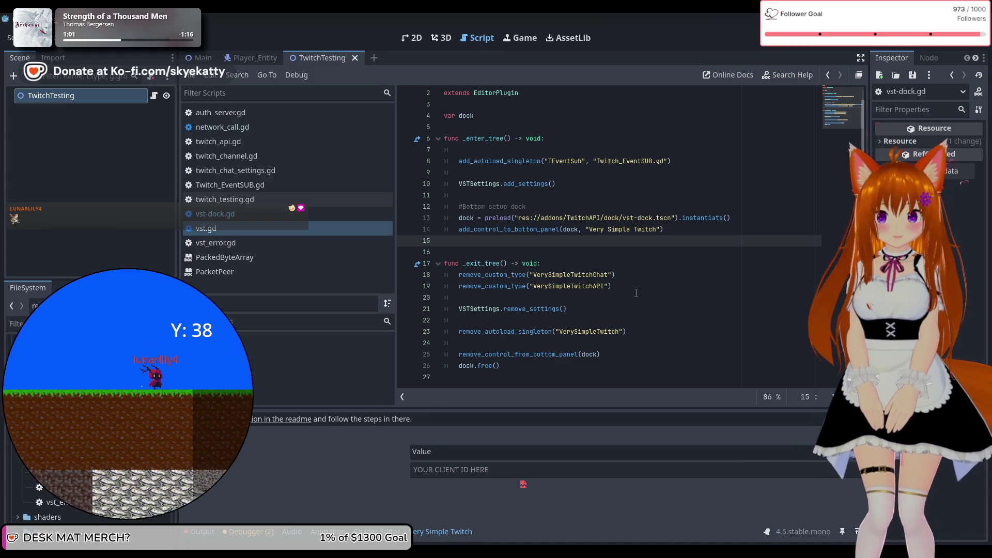
left_click(321, 214)
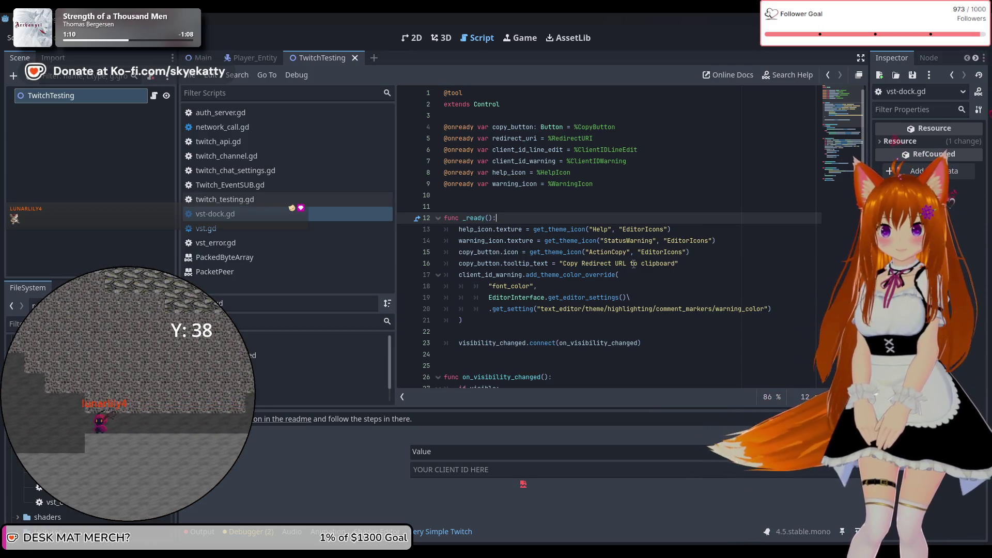
scroll(546, 248, "down", 4)
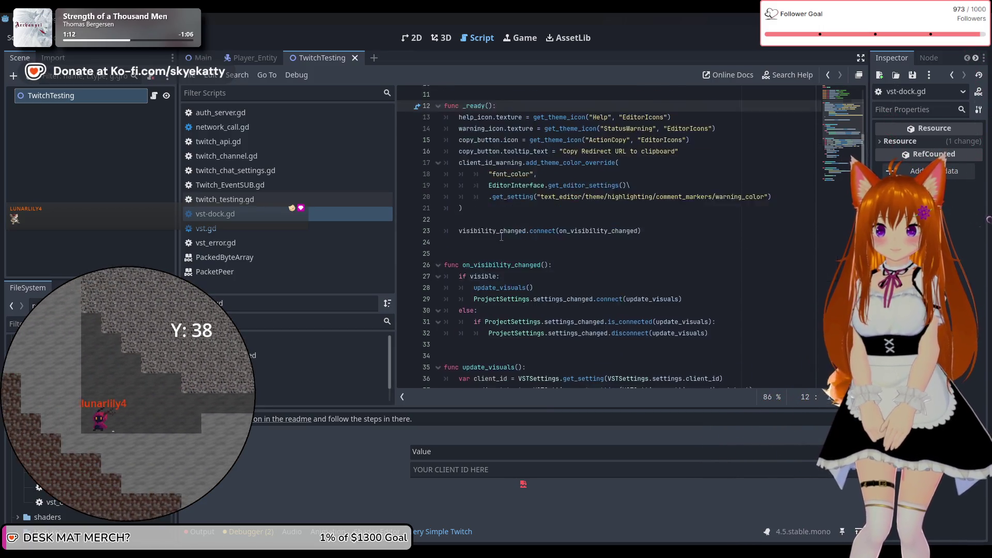
scroll(597, 235, "down", 4)
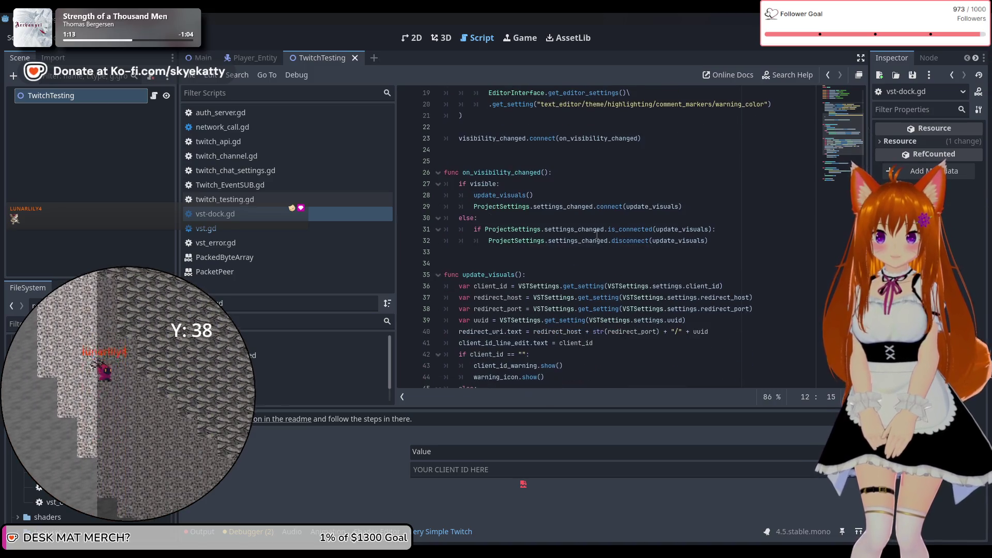
scroll(597, 235, "down", 1)
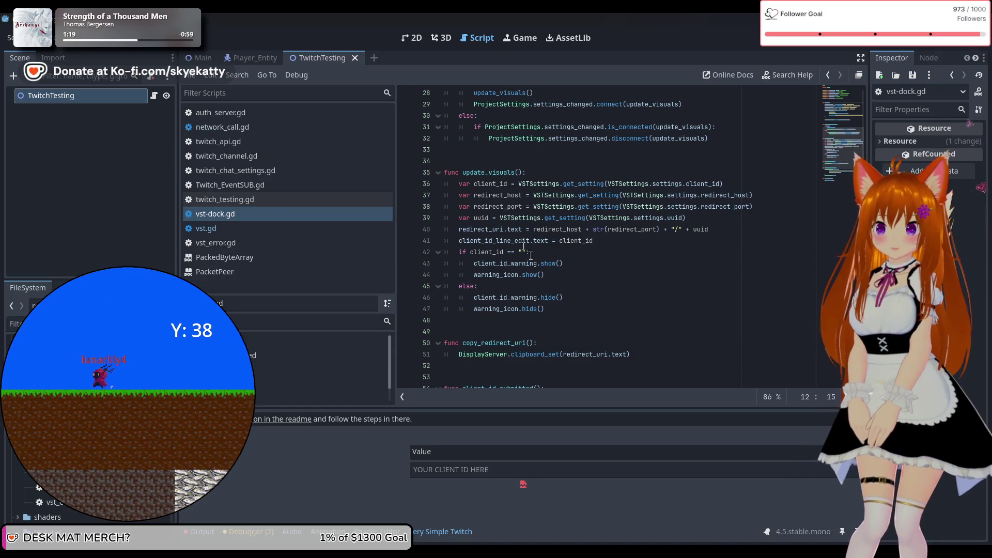
mouse_move(530, 223)
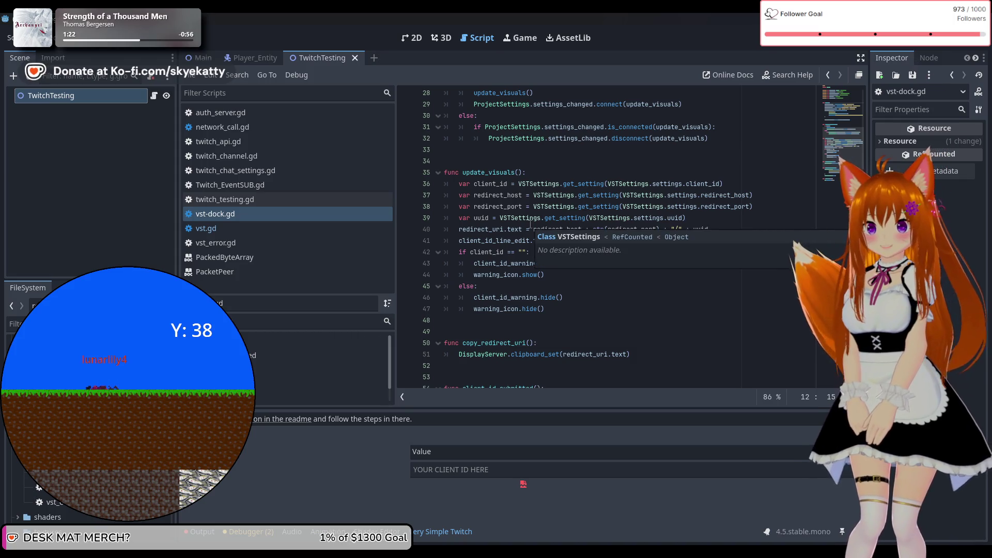
scroll(530, 223, "down", 1)
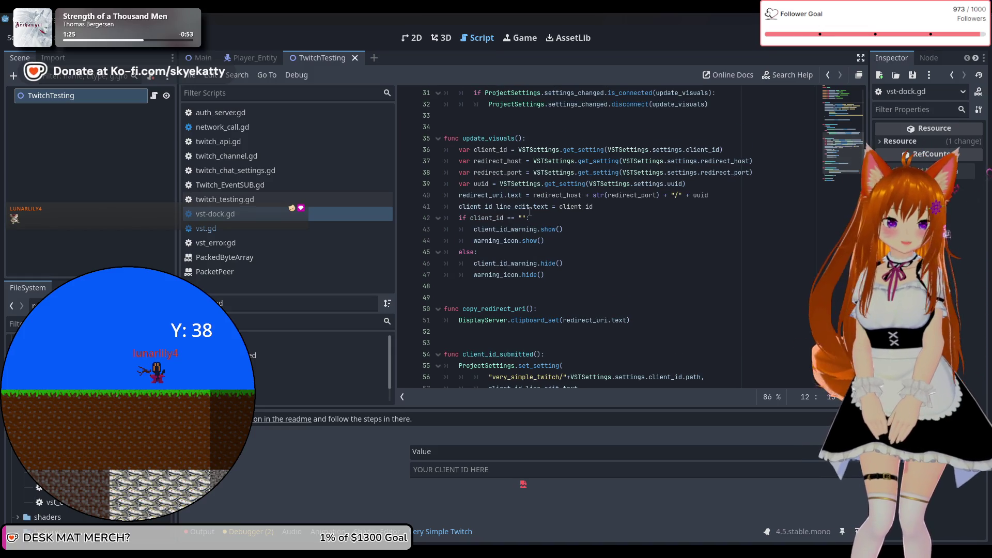
scroll(530, 212, "down", 1)
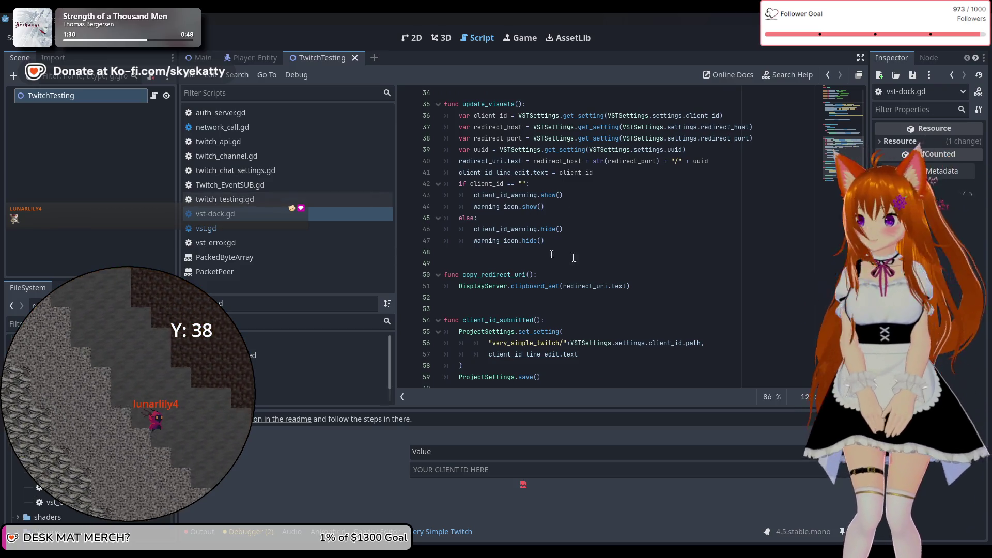
scroll(573, 256, "down", 1)
scroll(580, 257, "down", 1)
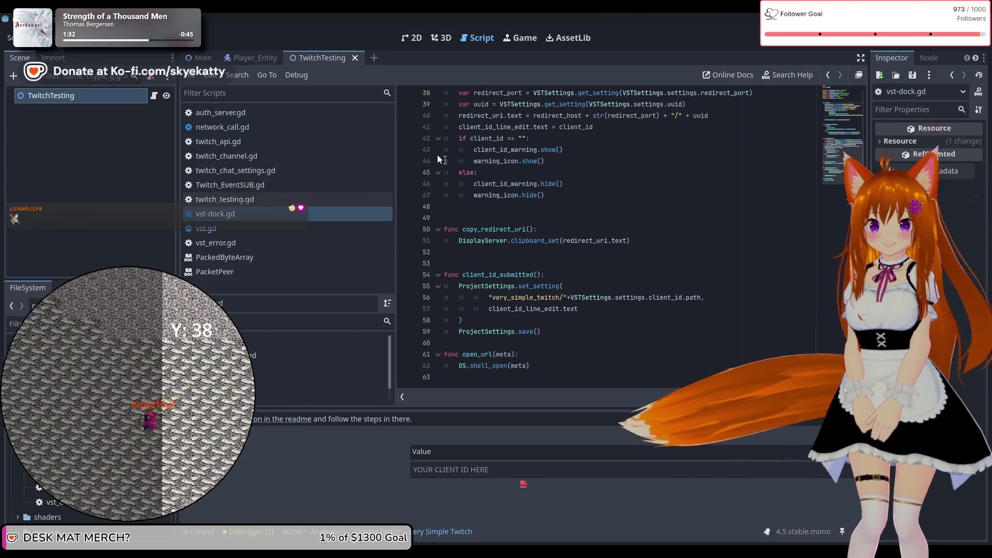
Review the very_simple_twitch Client ID and redirect (port 8090) settings, then close Project Settings.
left_click(49, 38)
left_click(60, 54)
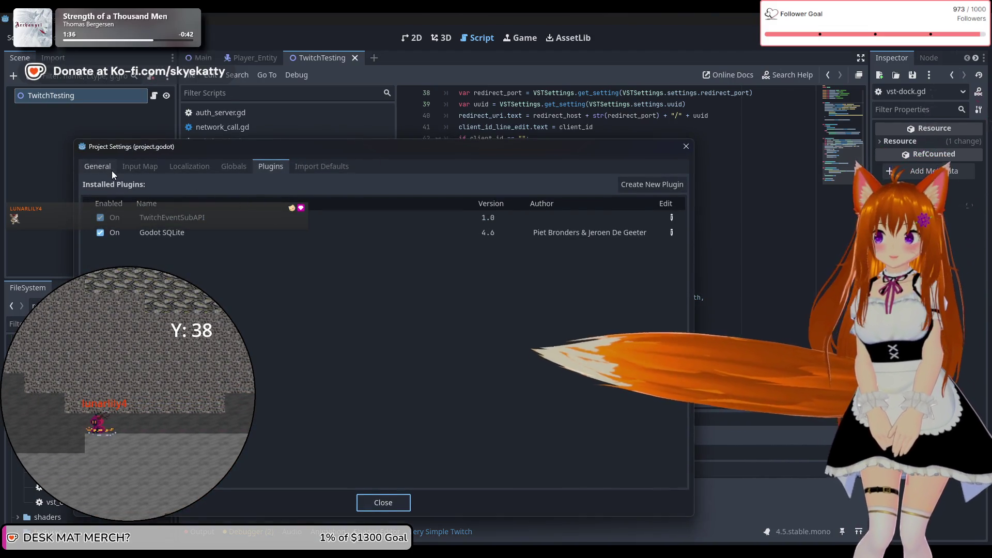
left_click(97, 165)
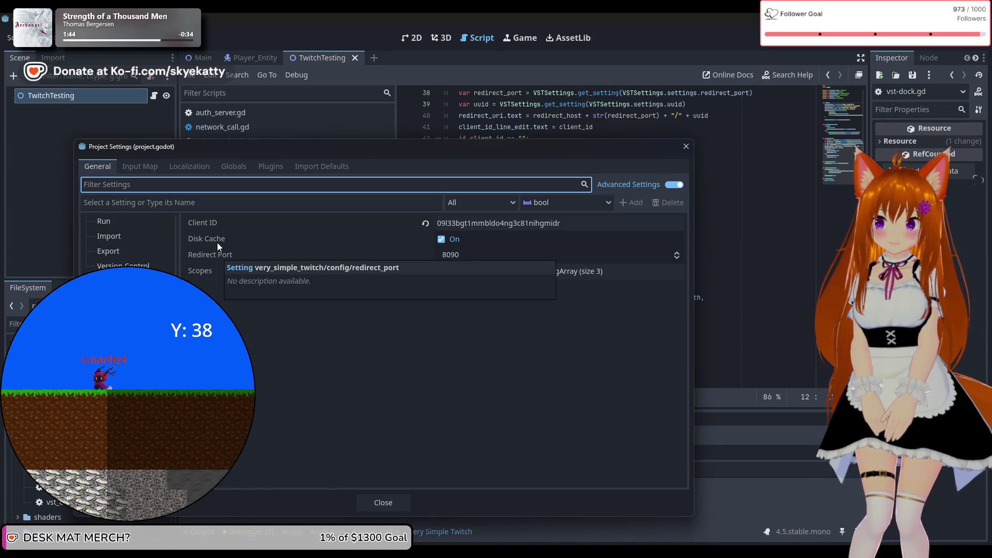
scroll(129, 243, "down", 1)
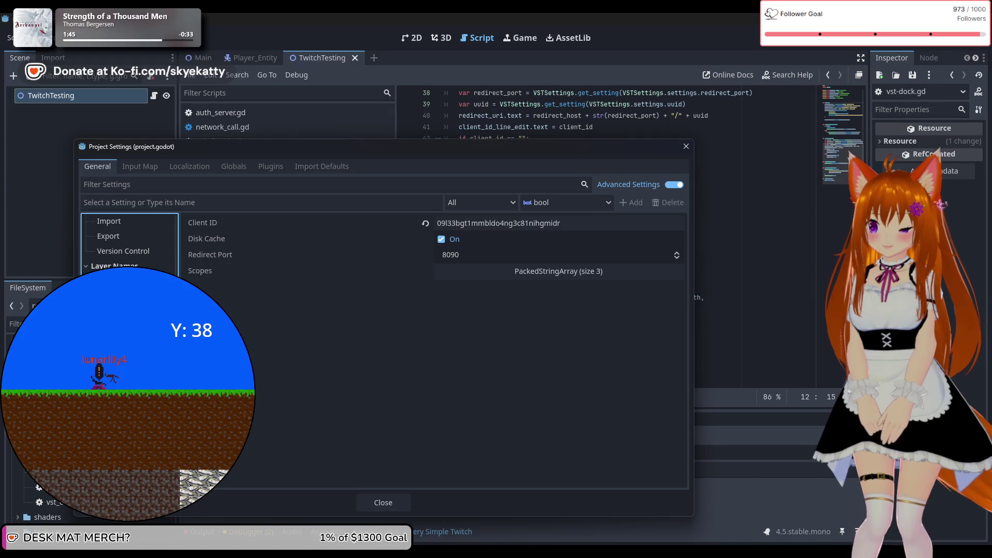
key("Down")
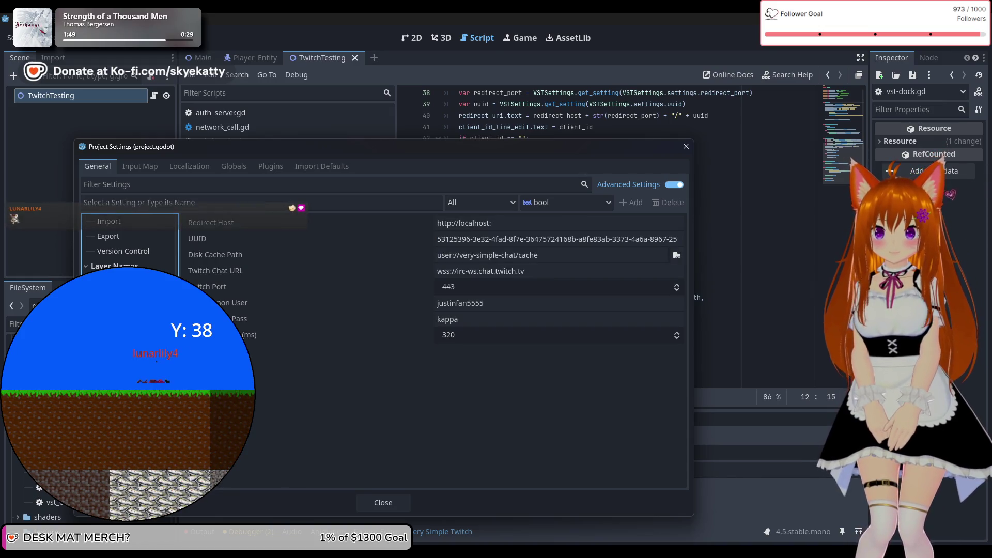
key("Up")
left_click(392, 497)
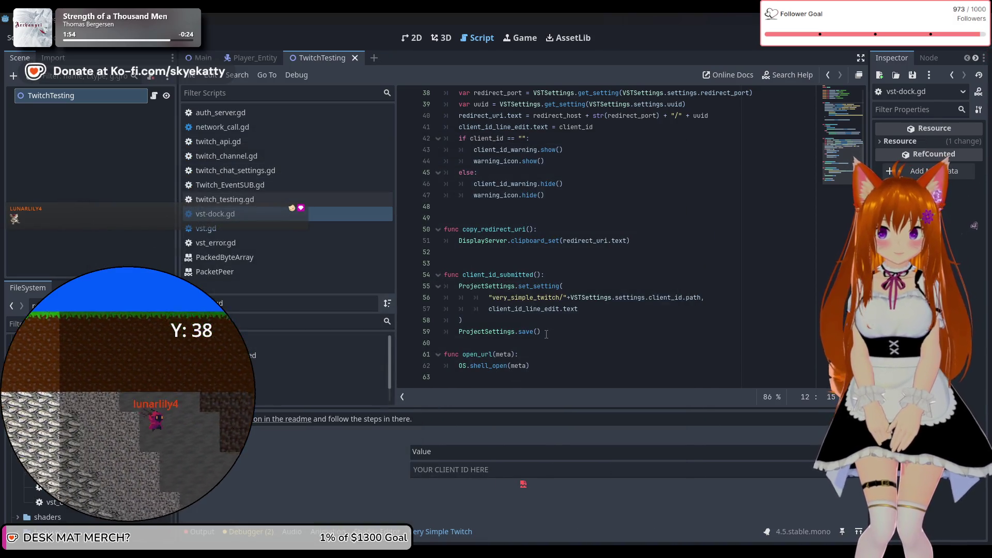
scroll(558, 333, "up", 3)
scroll(564, 332, "down", 3)
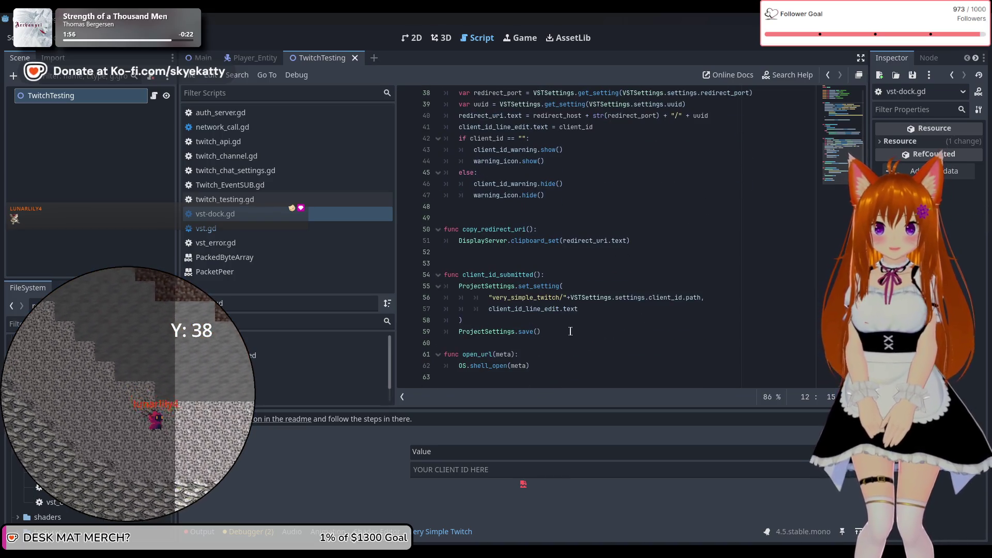
scroll(570, 331, "up", 5)
scroll(517, 357, "down", 5)
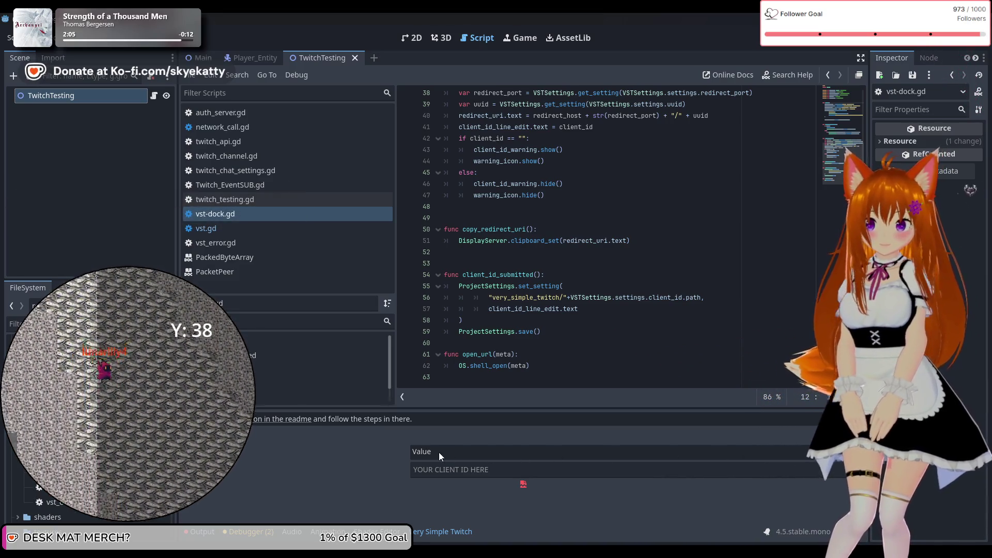
left_click_drag(439, 452, 390, 455)
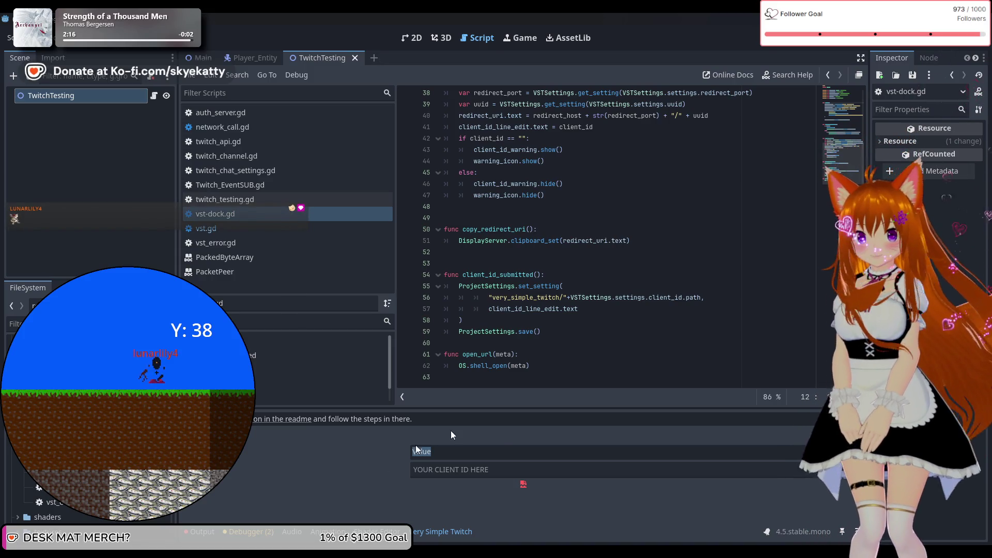
left_click(603, 334)
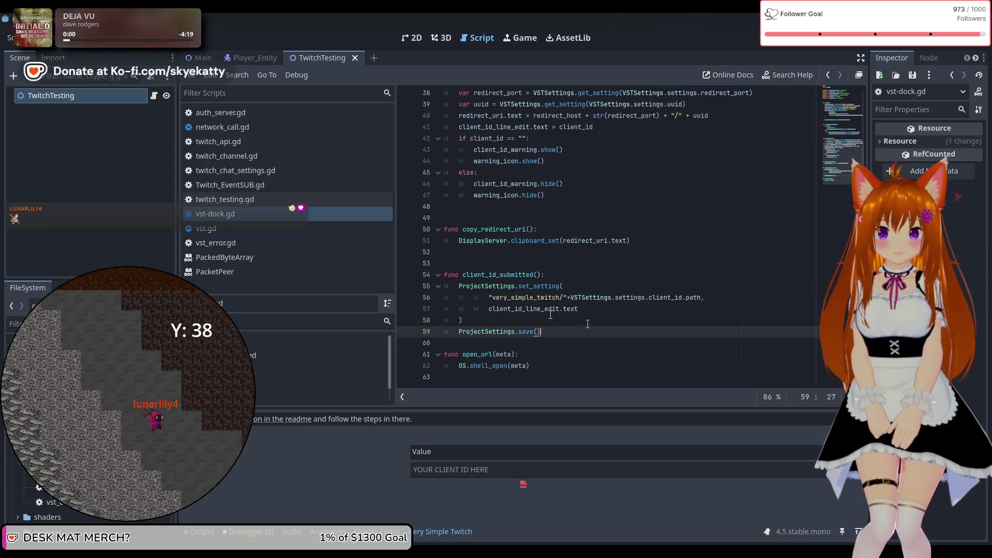
scroll(535, 305, "up", 5)
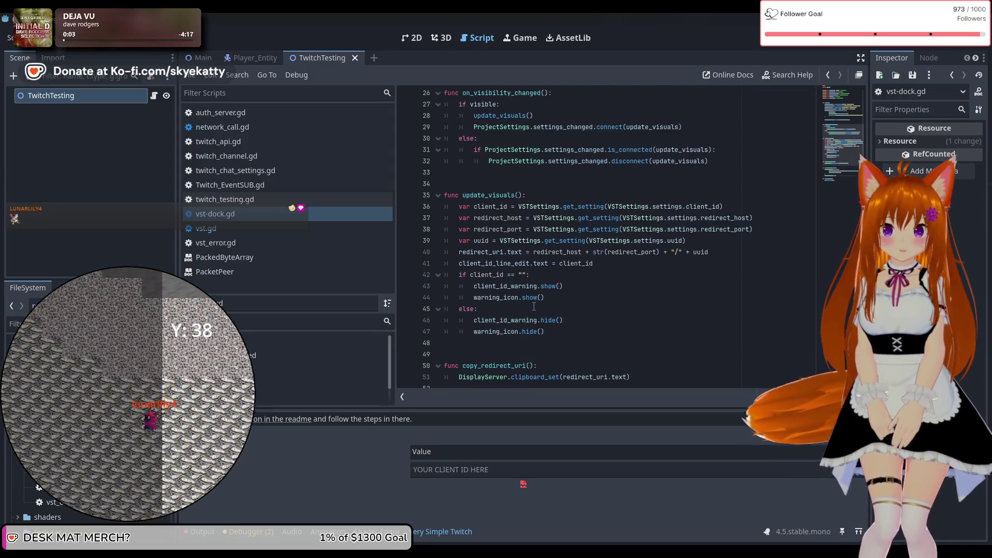
scroll(534, 306, "up", 5)
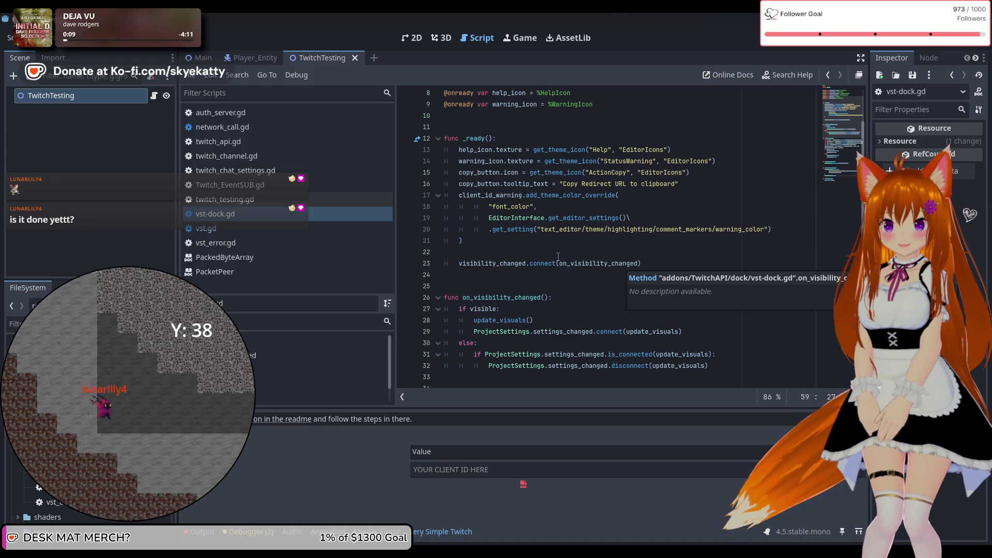
scroll(552, 248, "up", 1)
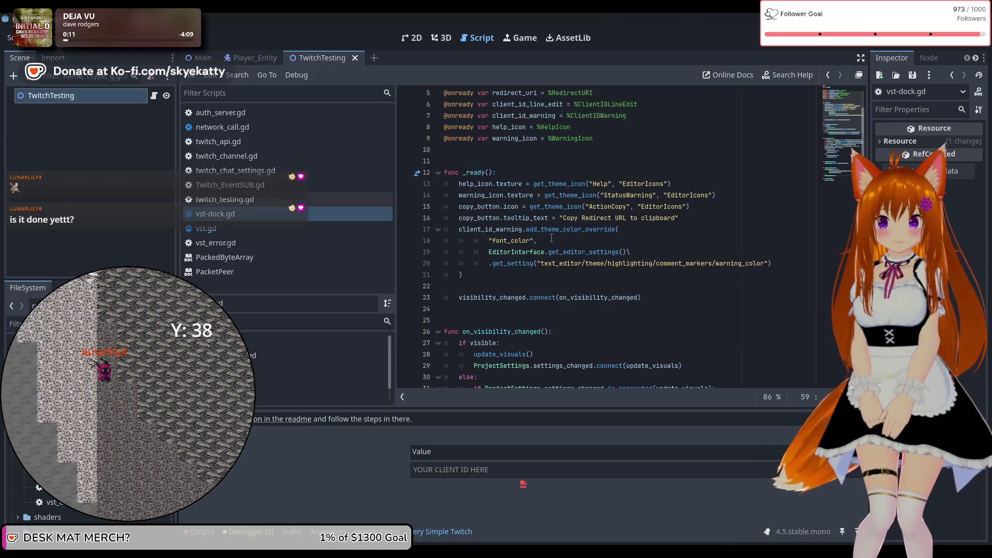
left_click(586, 263)
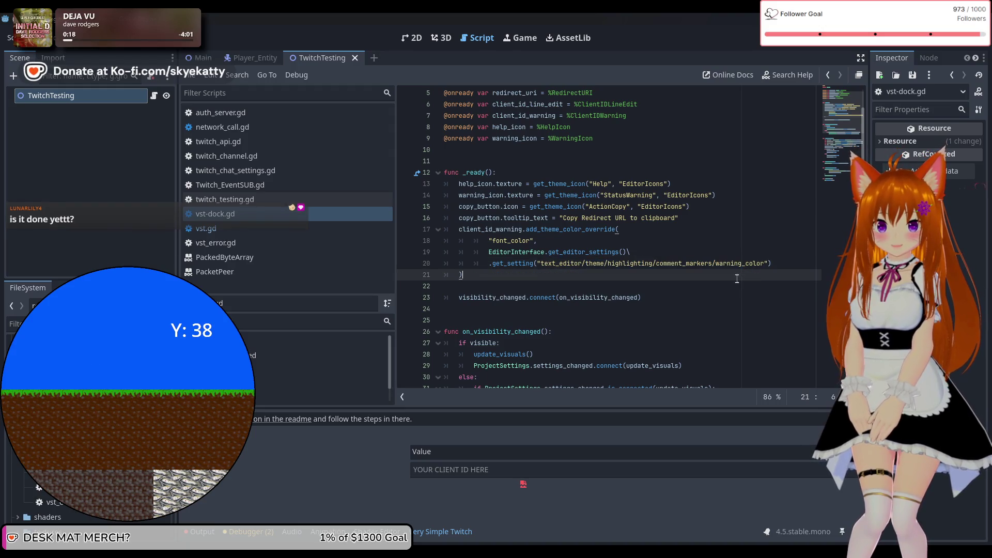
left_click(558, 275)
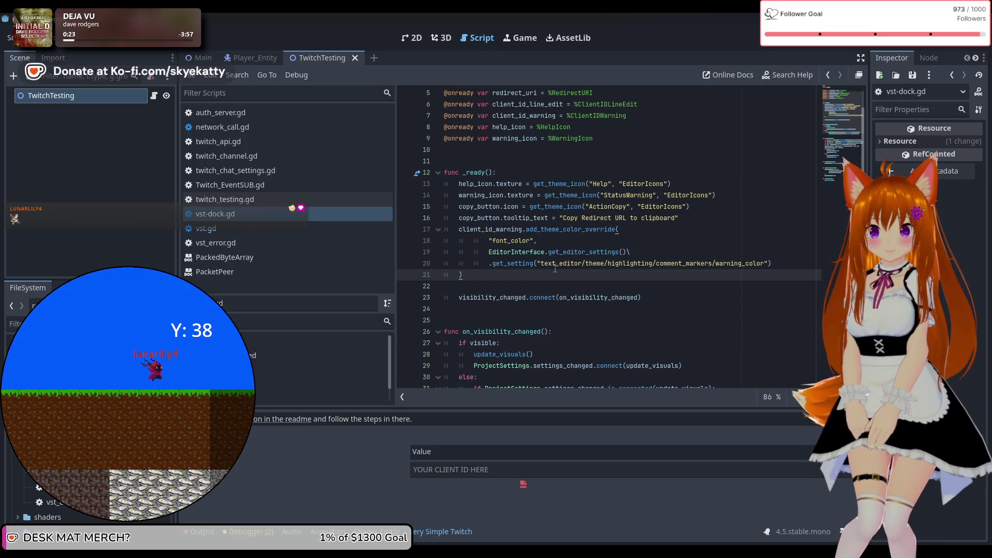
scroll(554, 269, "up", 1)
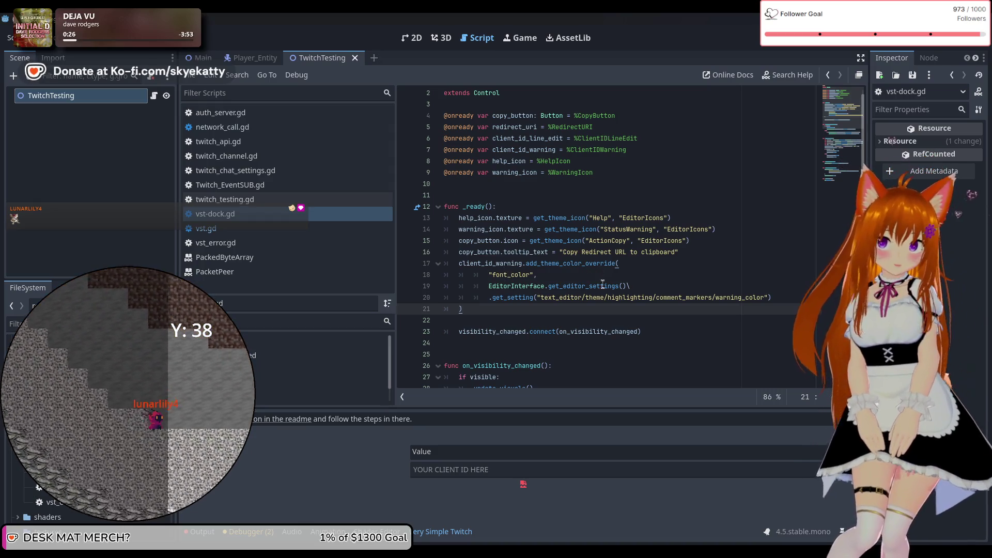
mouse_move(584, 293)
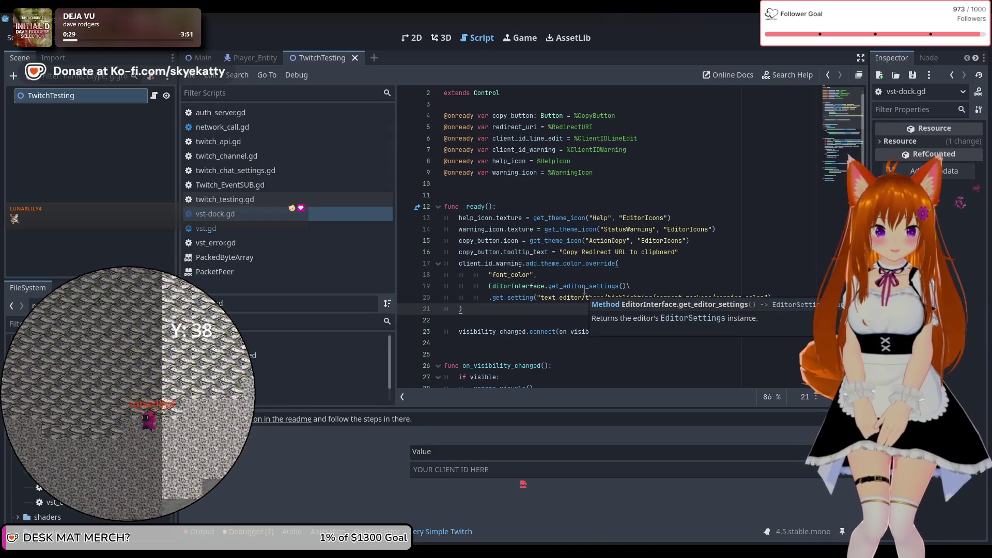
scroll(633, 278, "up", 1)
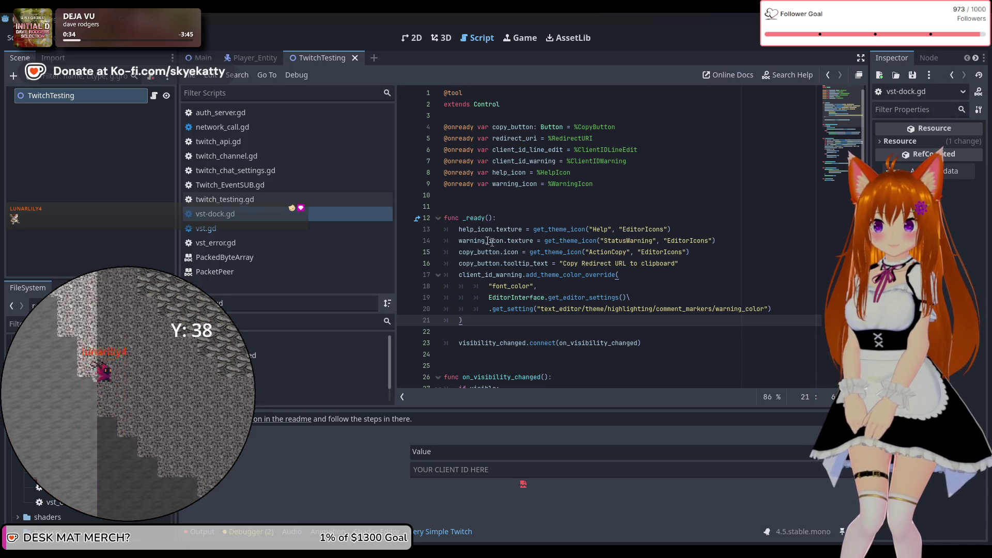
mouse_move(524, 229)
scroll(523, 229, "down", 9)
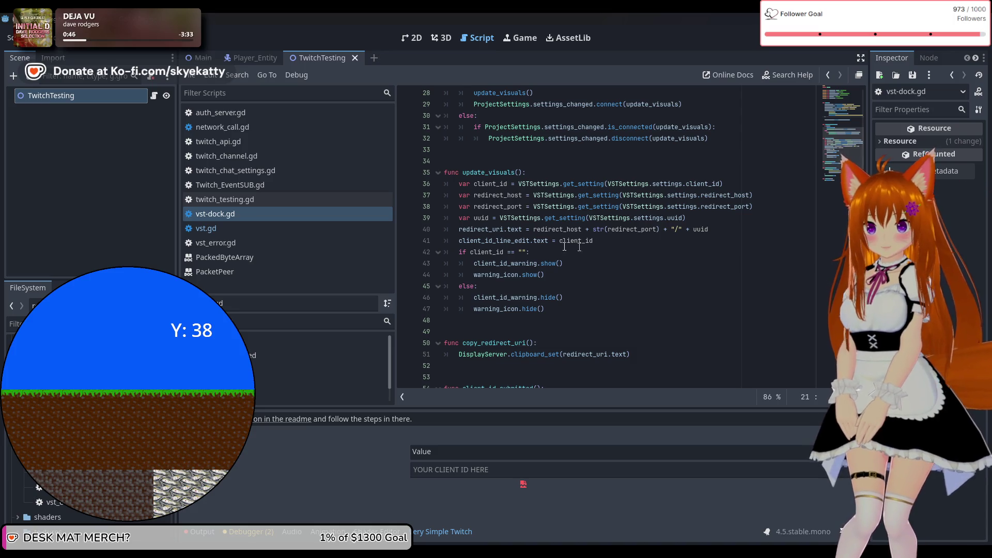
scroll(579, 243, "down", 3)
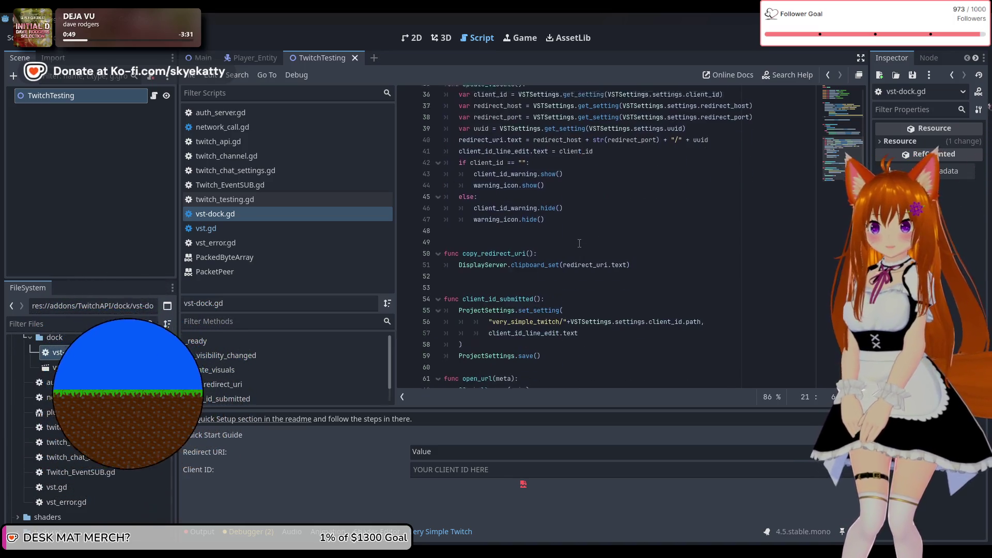
left_click(271, 226)
left_click(273, 216)
left_click(274, 223)
left_click(274, 219)
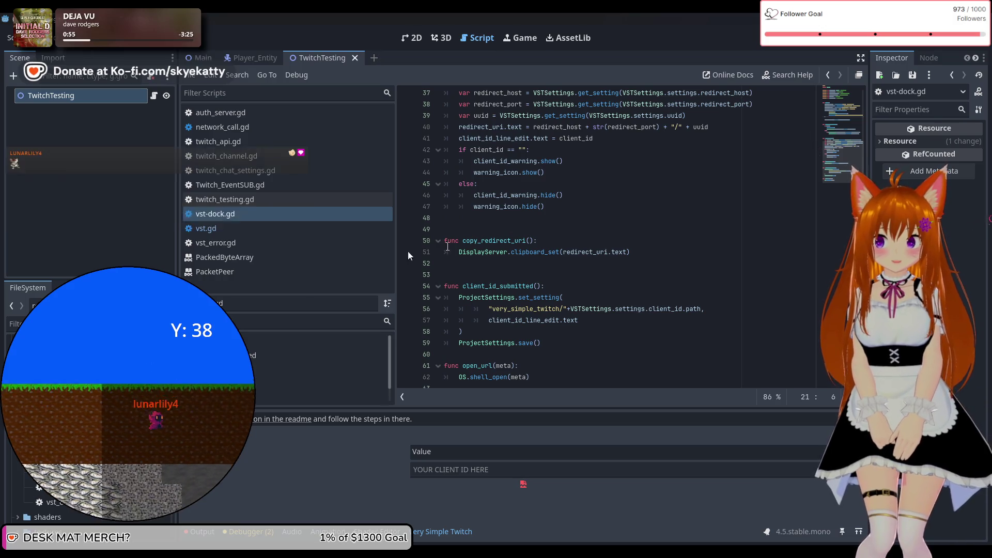
scroll(535, 222, "down", 1)
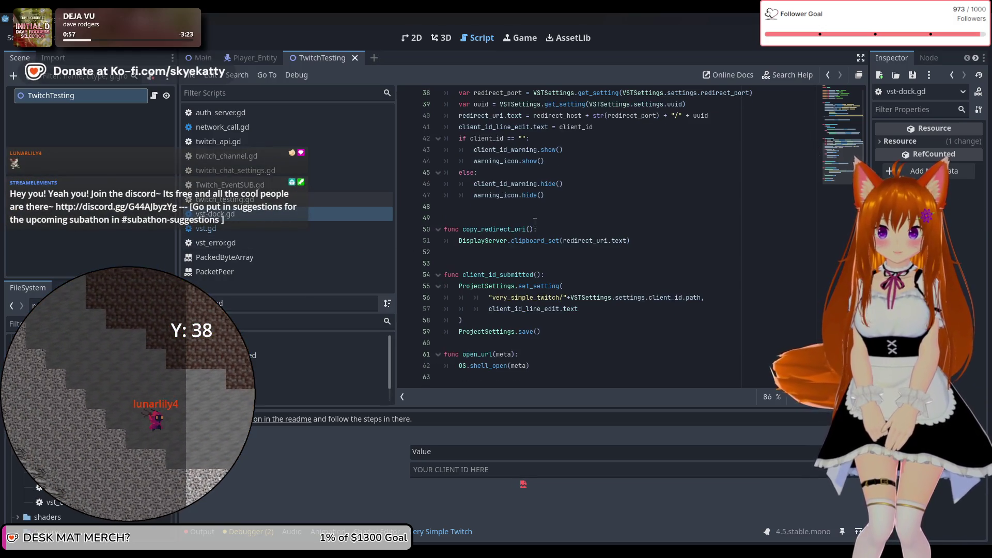
scroll(534, 222, "up", 3)
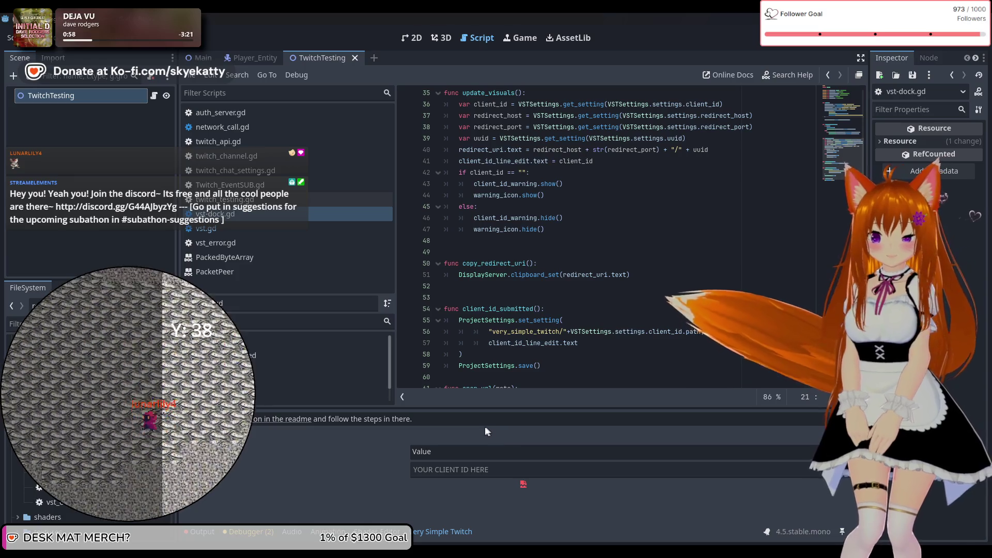
scroll(575, 345, "up", 3)
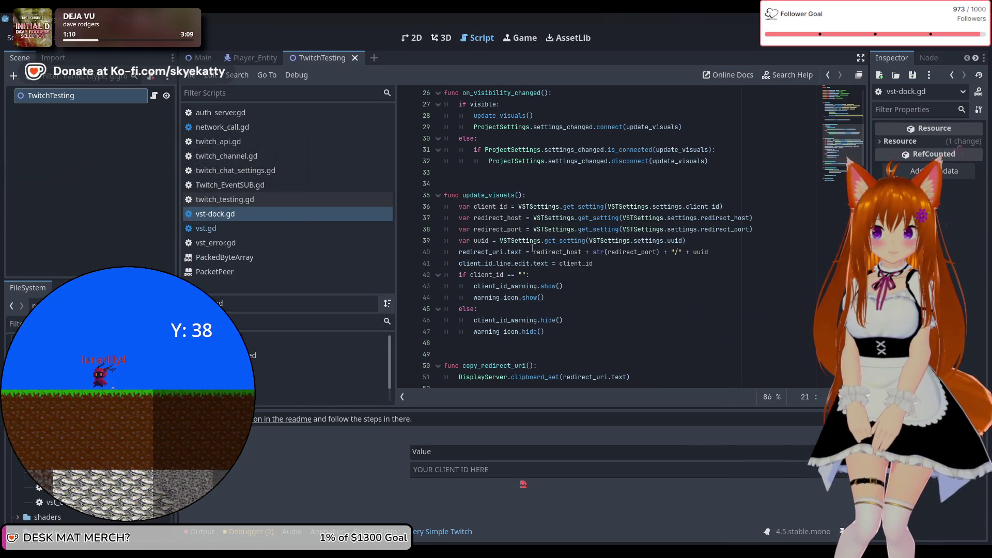
scroll(527, 253, "up", 8)
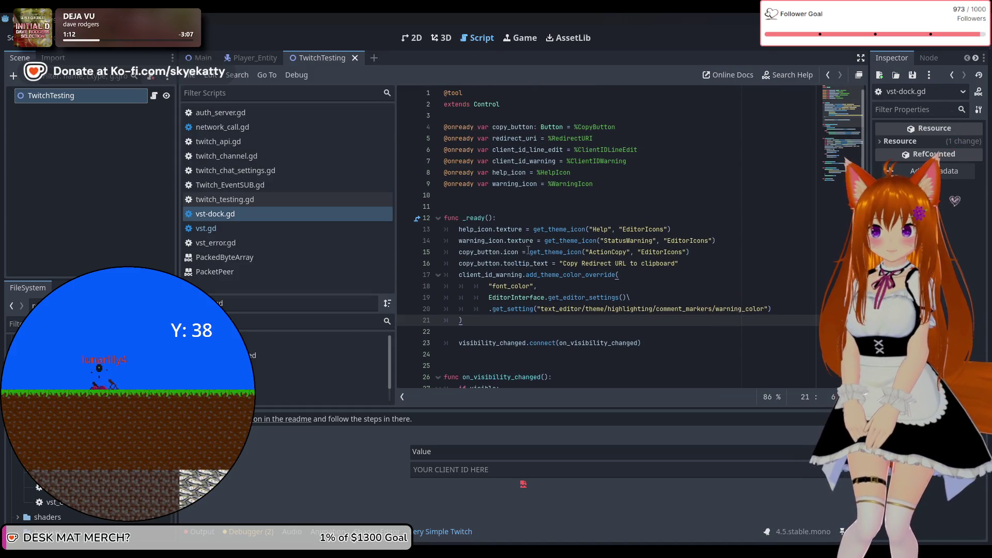
scroll(525, 253, "down", 9)
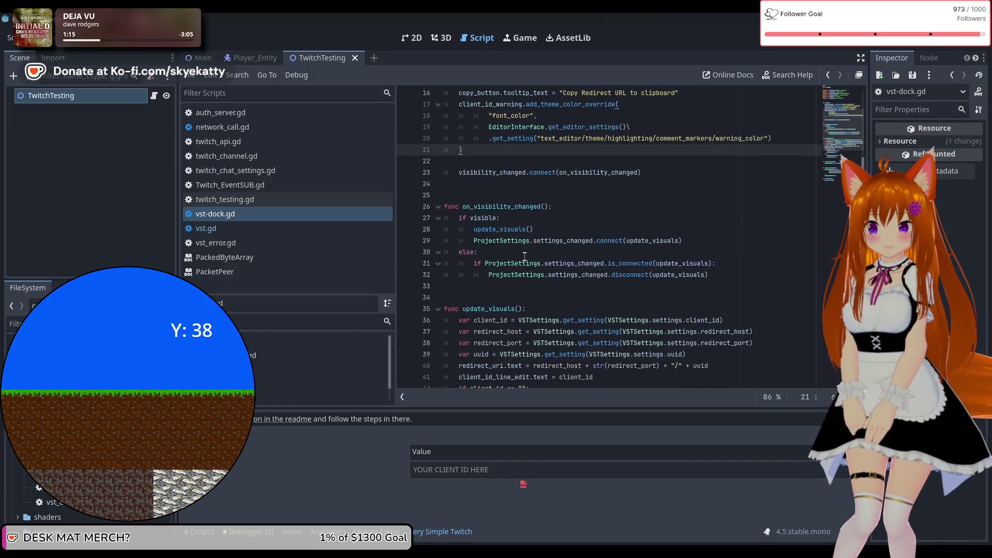
scroll(524, 252, "down", 3)
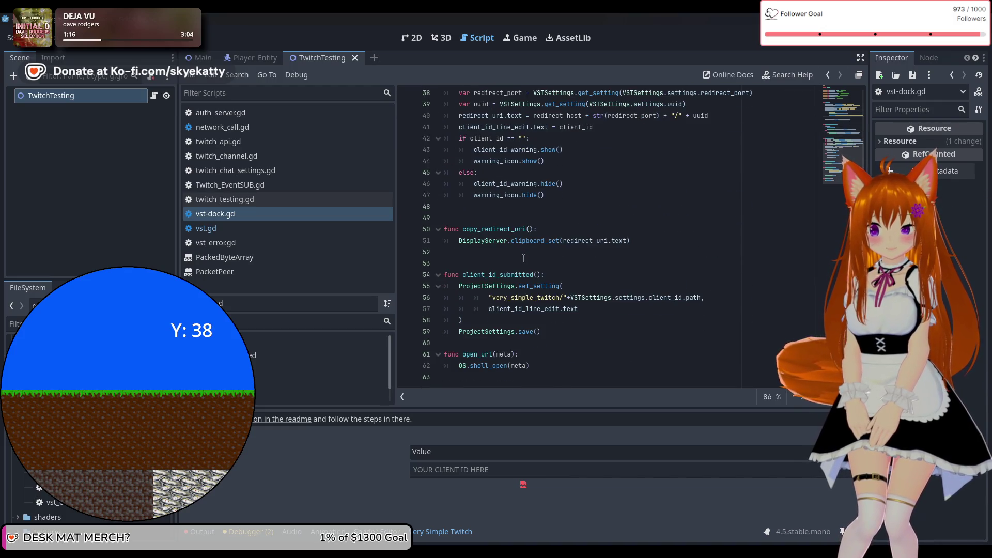